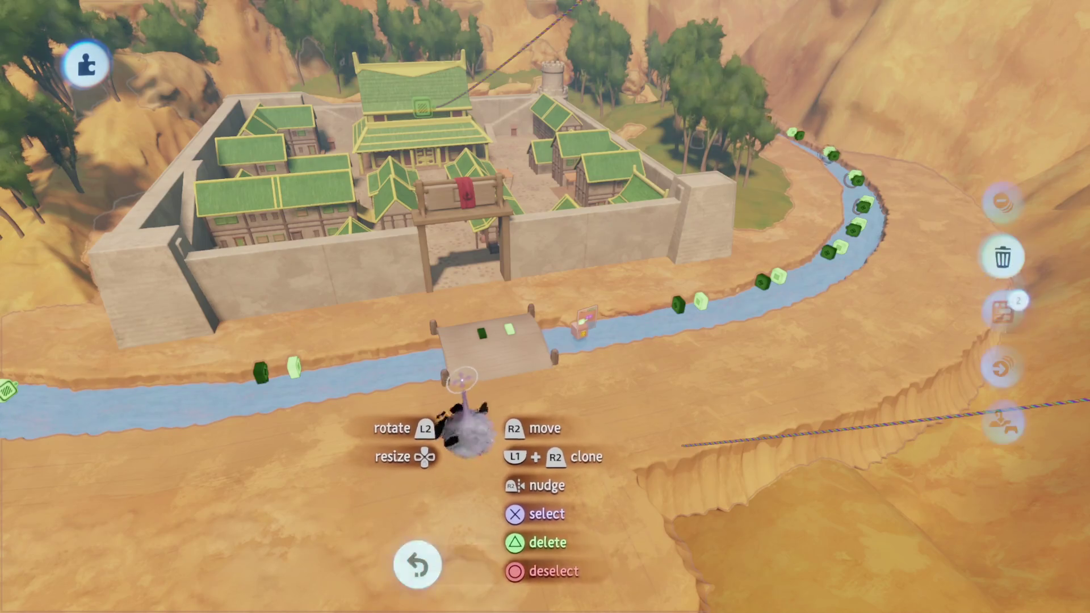
# Ungroup the selected group and fly along the river to inspect the trigger gadgets
pyautogui.click(464, 379)
pyautogui.scroll(10, 464, 379)
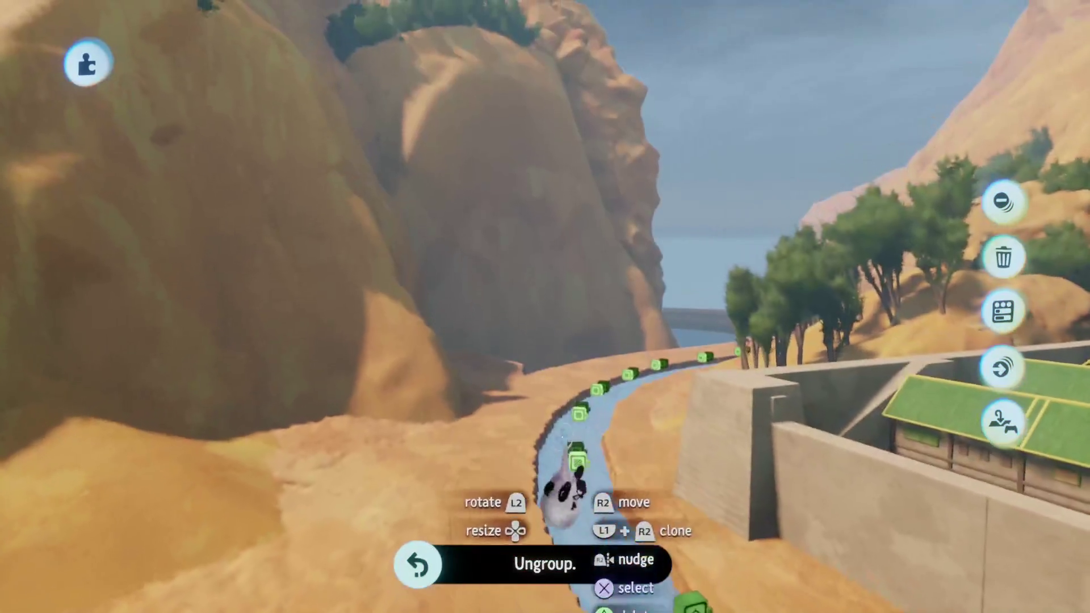
pyautogui.scroll(5, 547, 483)
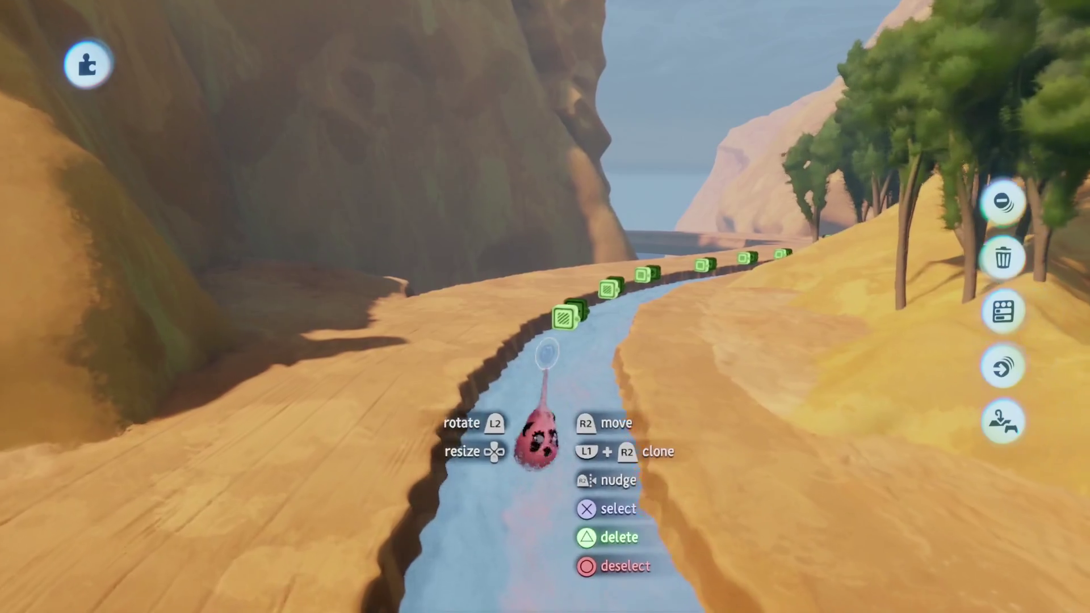
pyautogui.scroll(5, 569, 392)
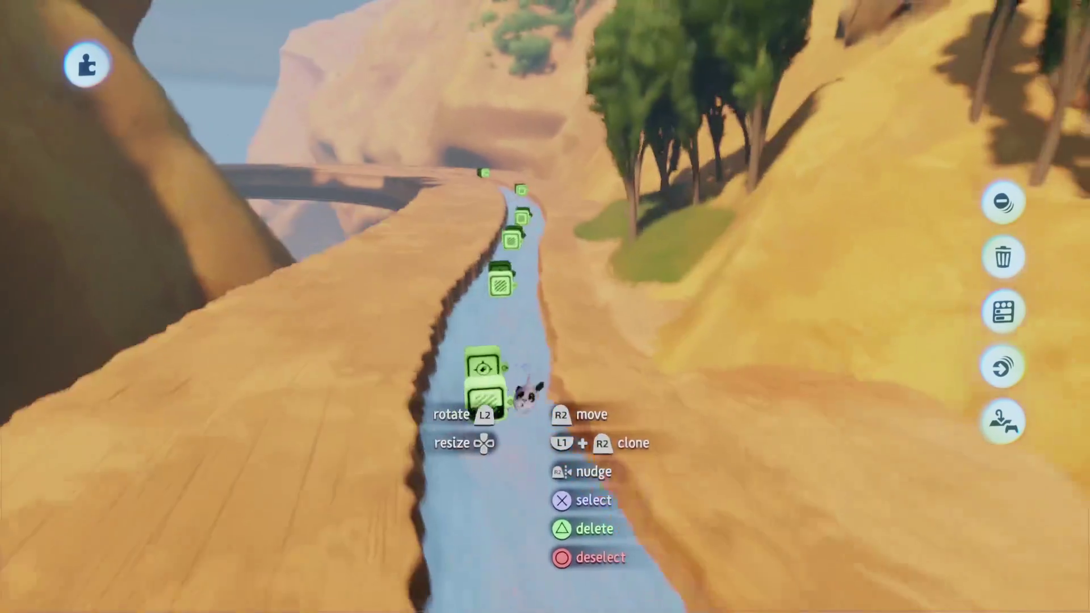
pyautogui.scroll(-5, 528, 202)
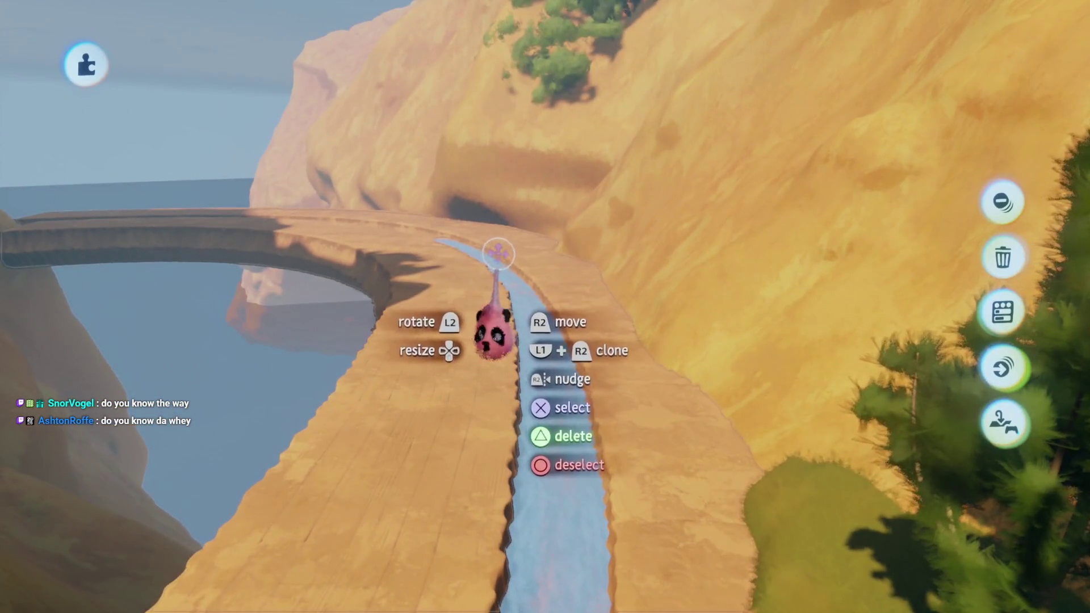
pyautogui.scroll(5, 498, 253)
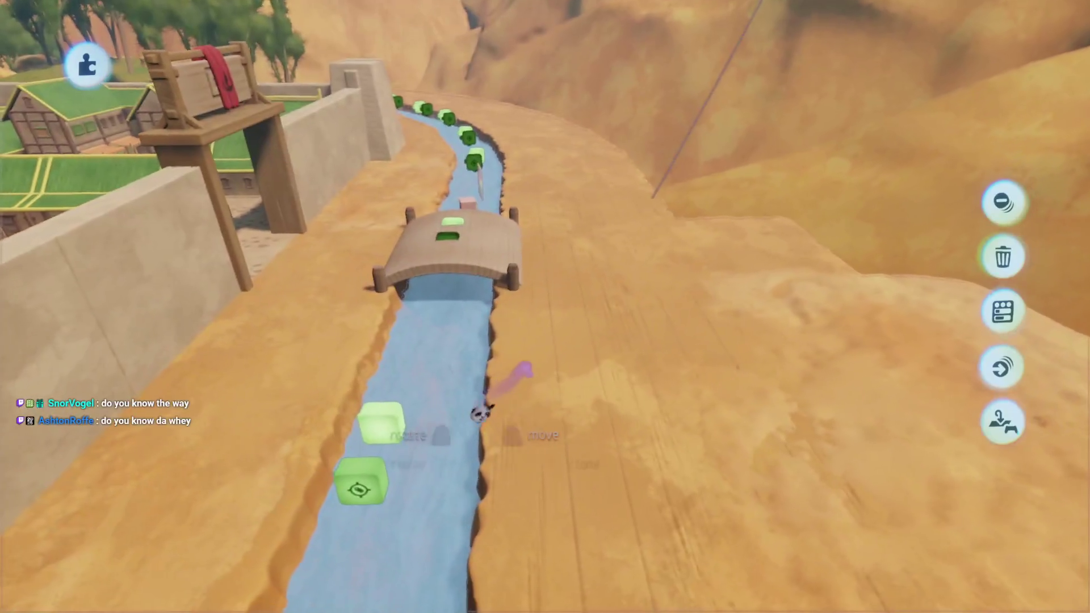
pyautogui.scroll(5, 479, 415)
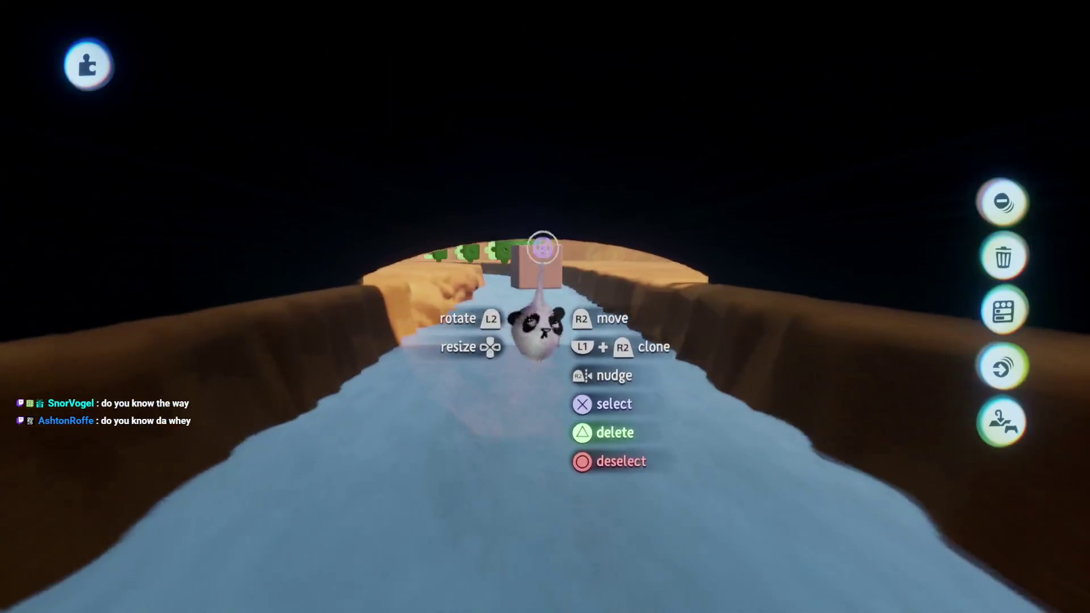
pyautogui.scroll(5, 551, 298)
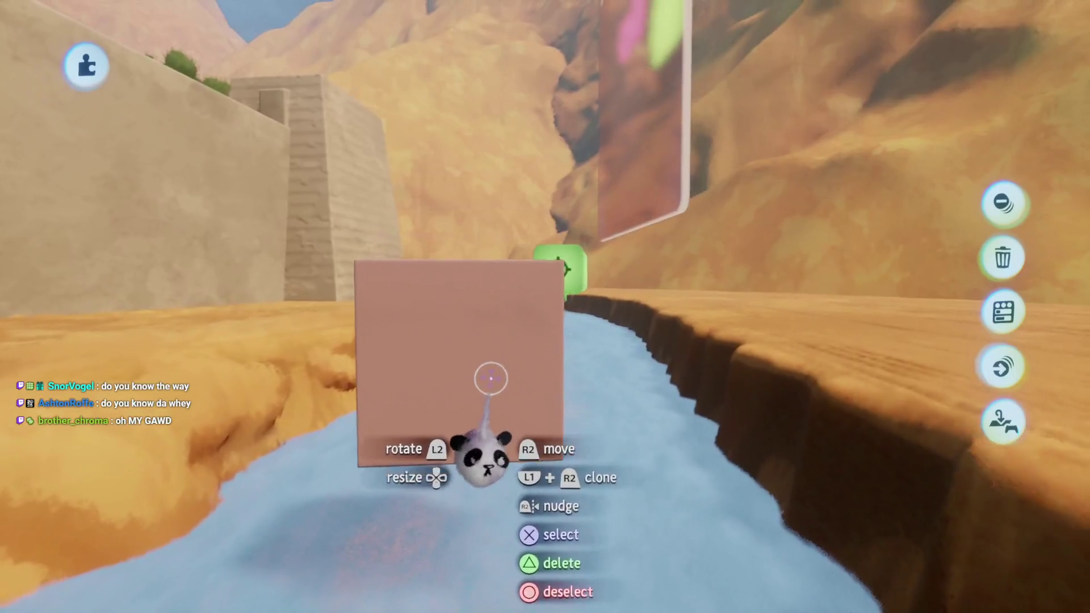
pyautogui.scroll(-5, 548, 263)
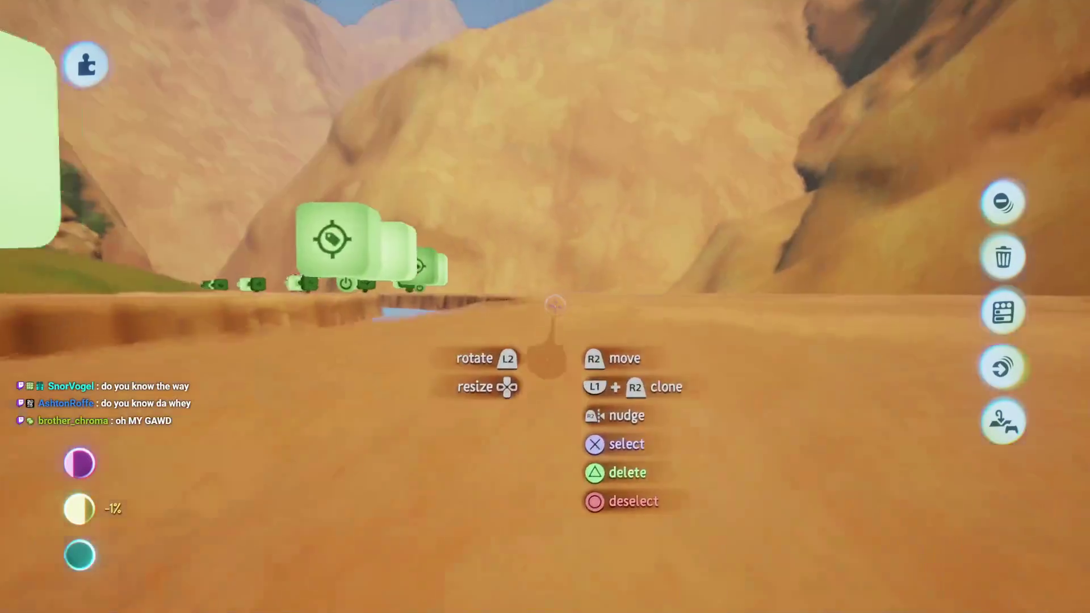
pyautogui.scroll(5, 541, 351)
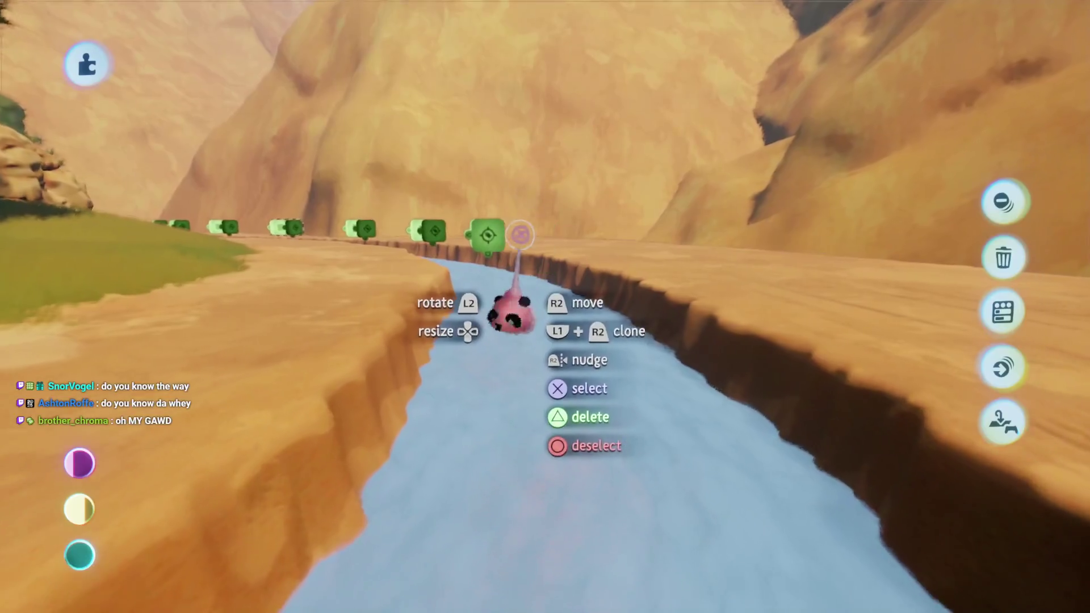
pyautogui.scroll(5, 522, 353)
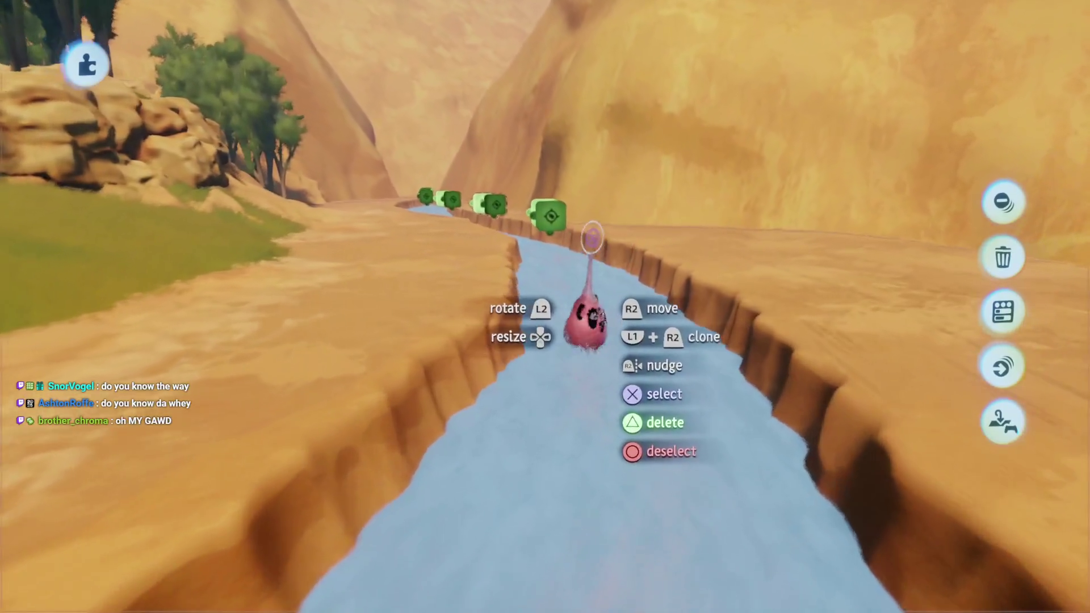
pyautogui.scroll(-5, 545, 357)
# Clear the selection and bring up the creation tools
pyautogui.press('Escape')
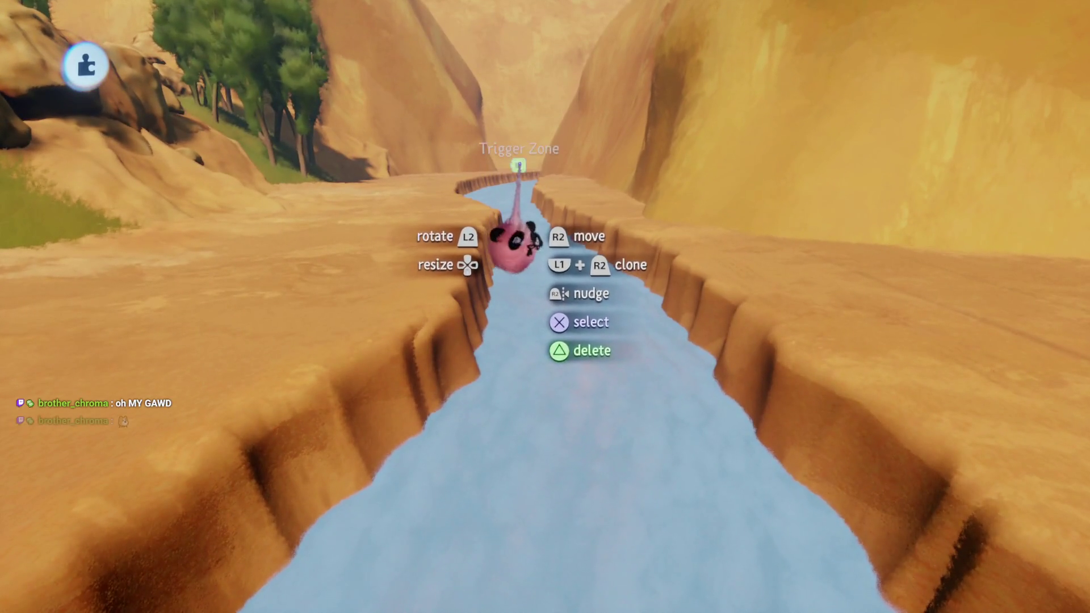
pyautogui.scroll(-5, 516, 242)
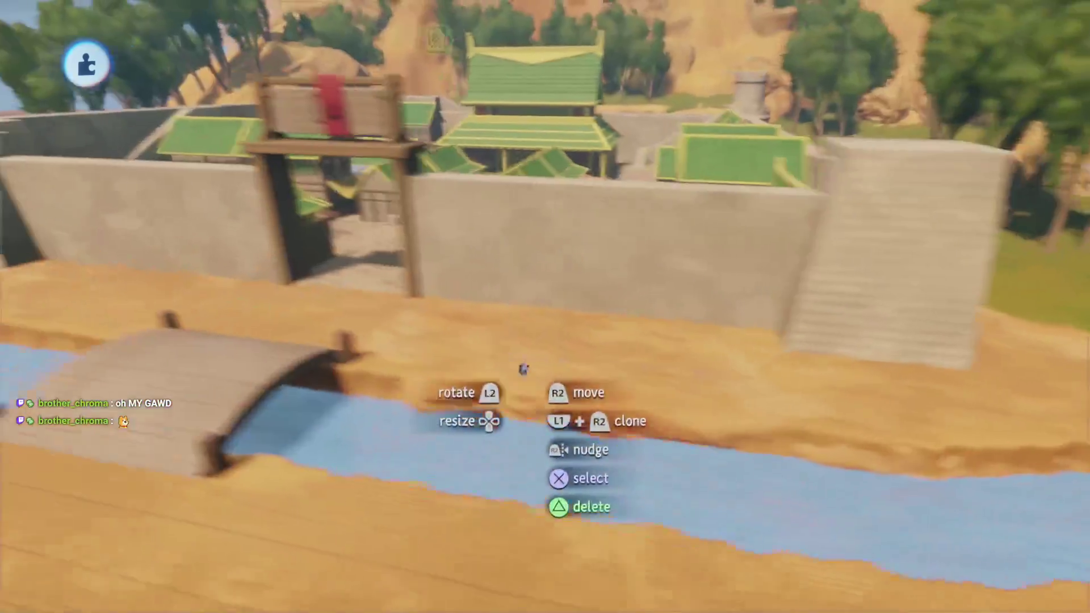
pyautogui.scroll(5, 522, 369)
pyautogui.click(592, 304)
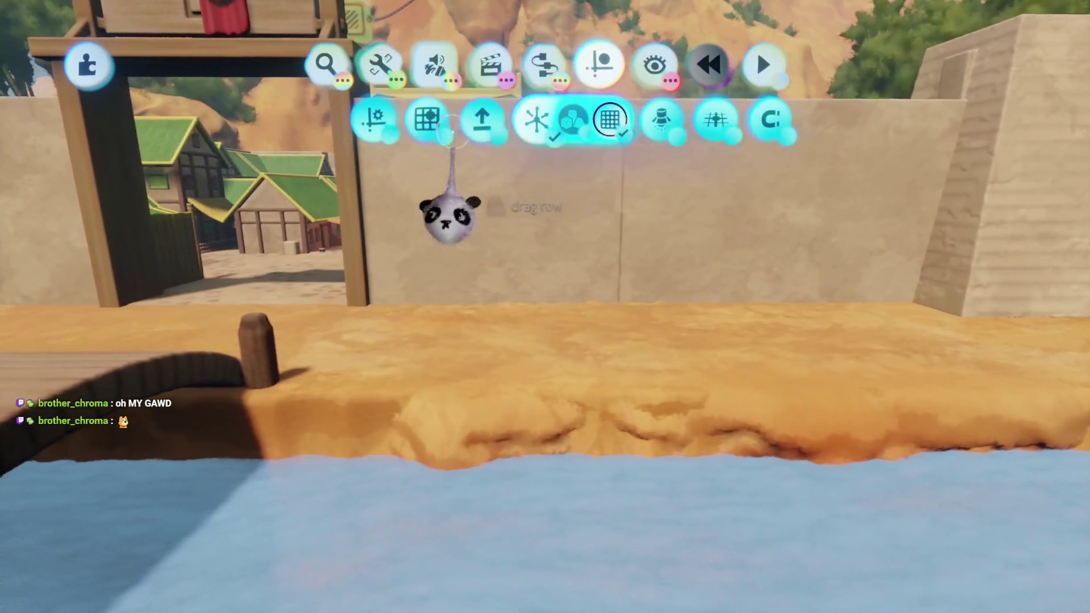
# Stamp a Force Applier scaled to 400% on the riverbank by the village wall
pyautogui.moveTo(539, 117)
pyautogui.mouseDown()
pyautogui.moveTo(553, 133)
pyautogui.moveTo(666, 124)
pyautogui.mouseUp()
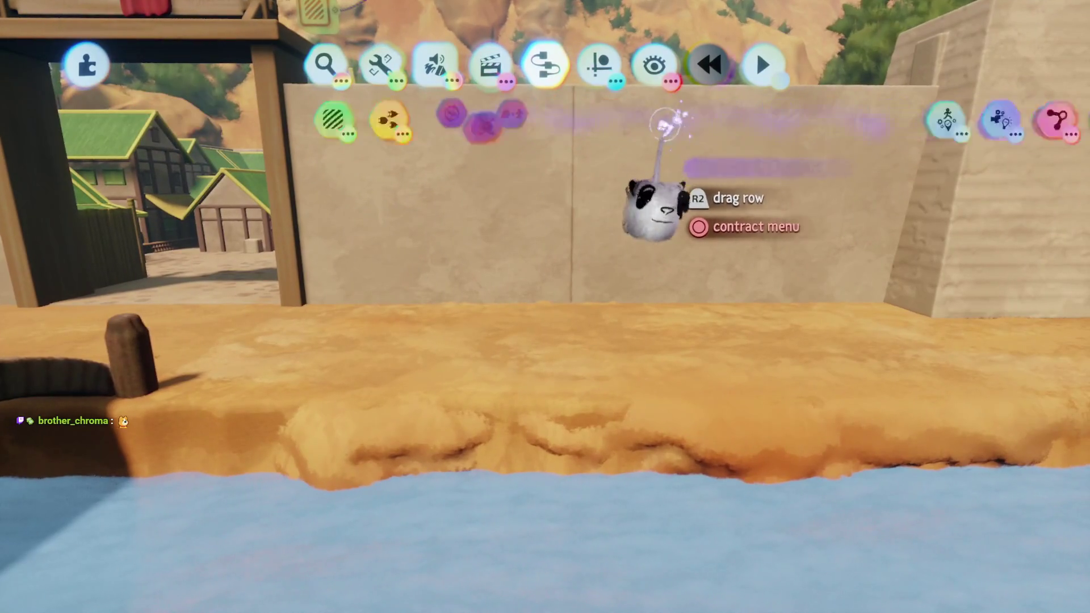
pyautogui.click(559, 115)
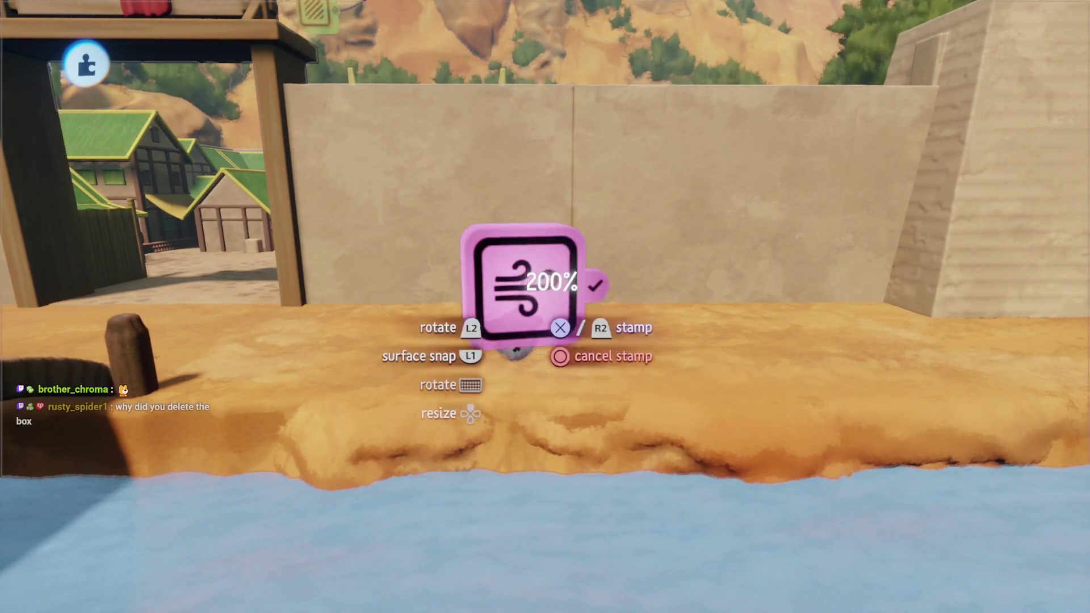
pyautogui.press('Up')
pyautogui.scroll(-4, 545, 340)
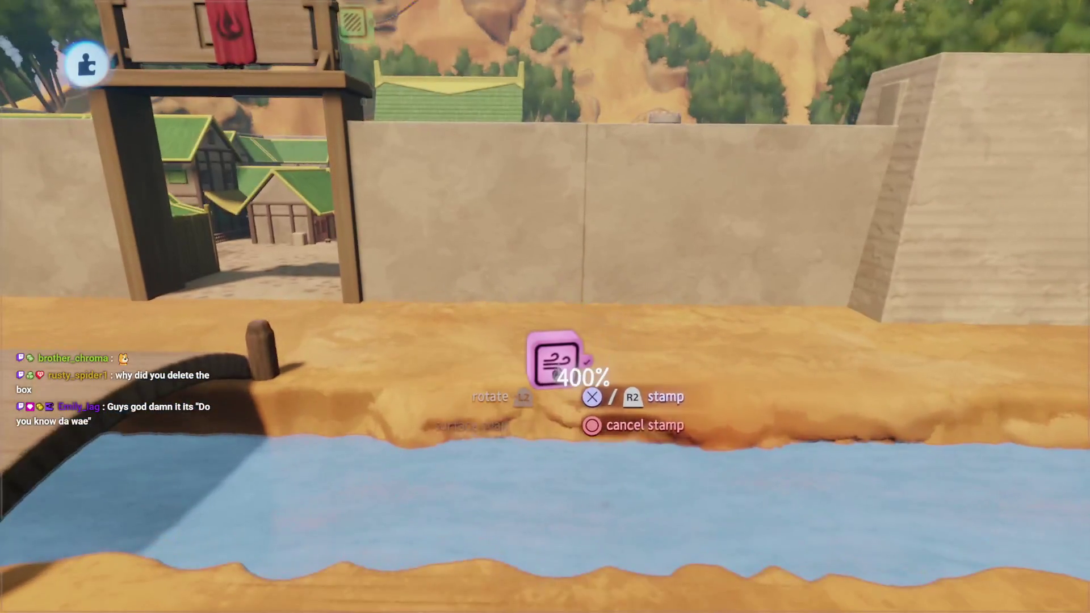
pyautogui.click(575, 369)
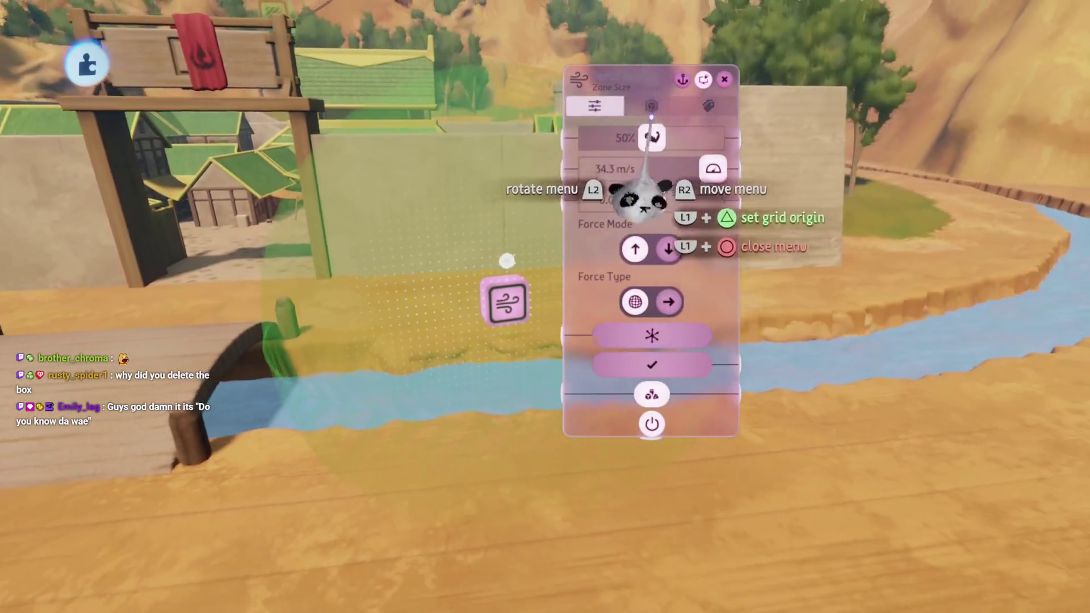
# Give the Force Applier a box zone, 2.0 m/s speed and a 148° push direction
pyautogui.click(651, 108)
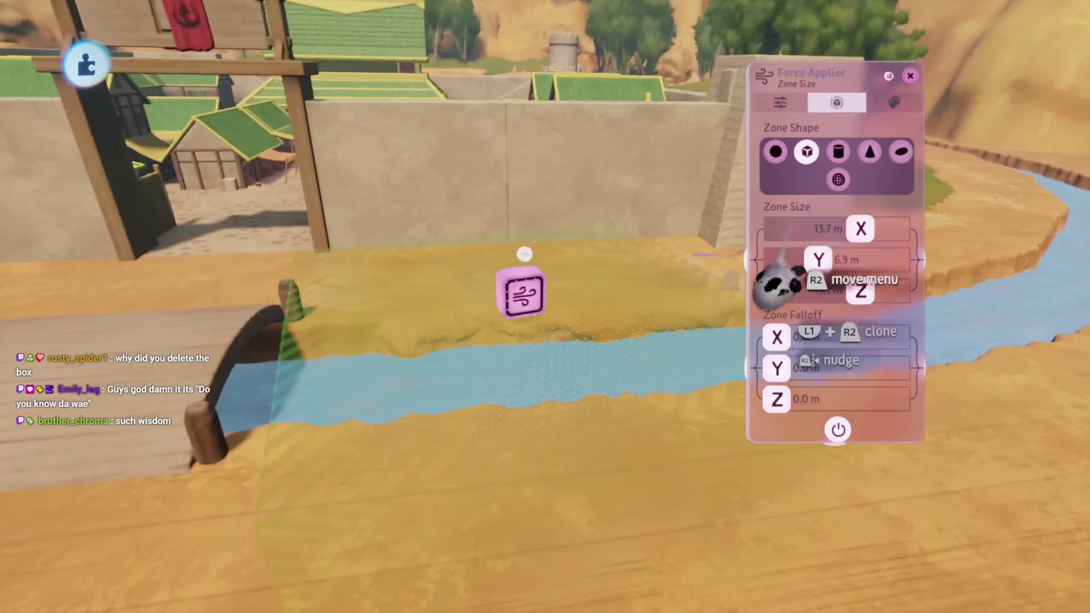
pyautogui.click(839, 248)
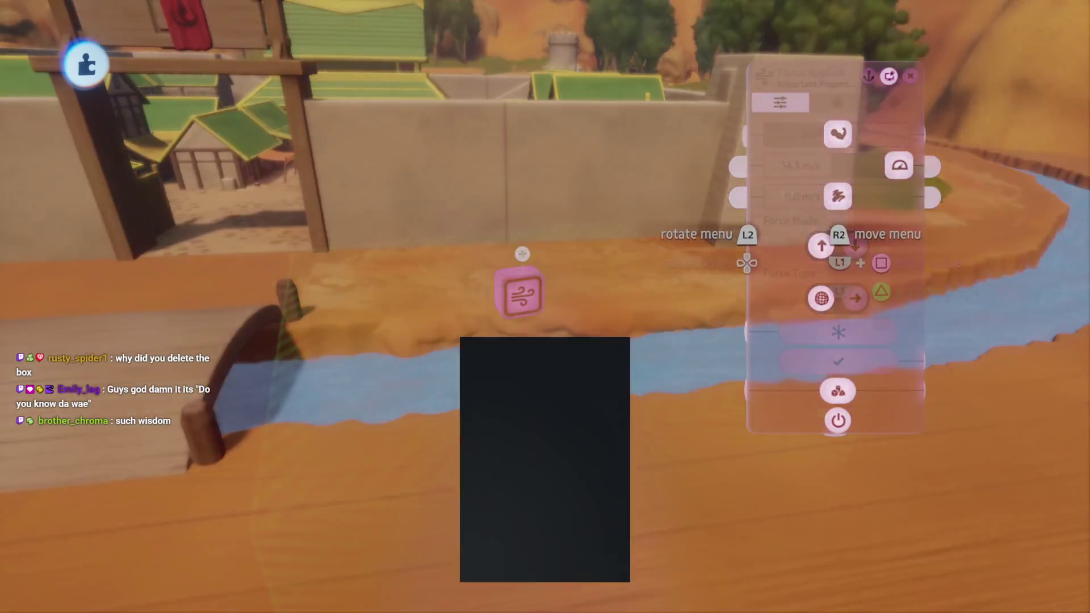
pyautogui.write('2')
pyautogui.press('Return')
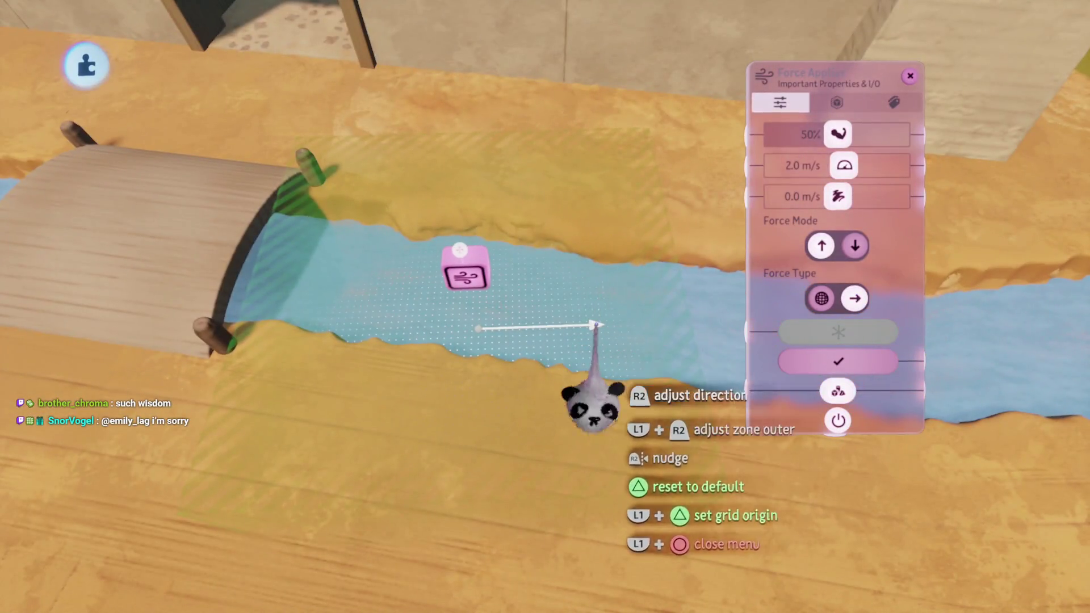
pyautogui.moveTo(590, 389); pyautogui.dragTo(545, 213)
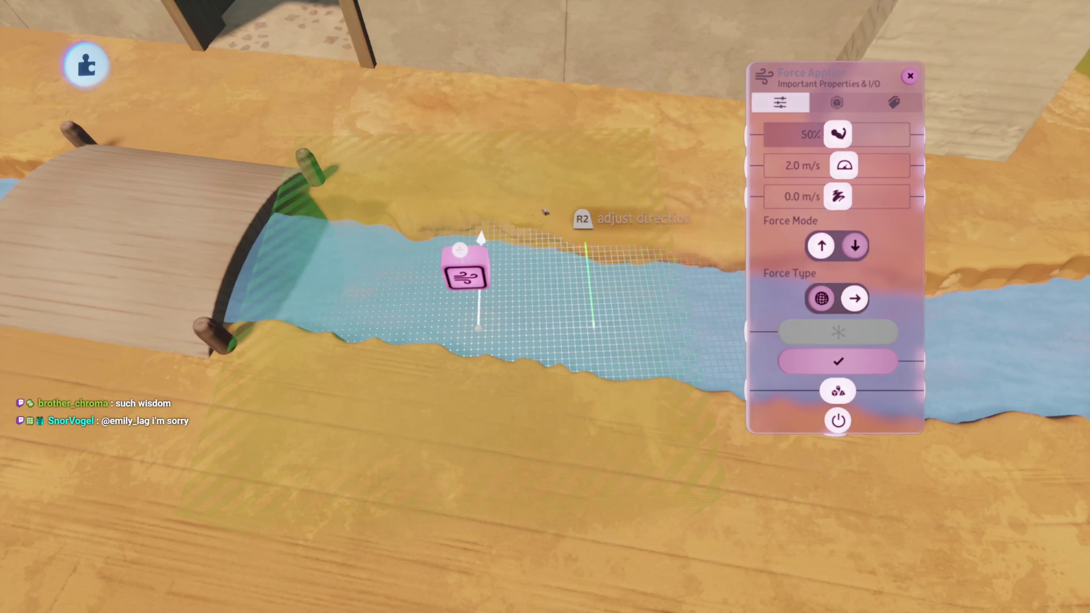
pyautogui.press('Escape')
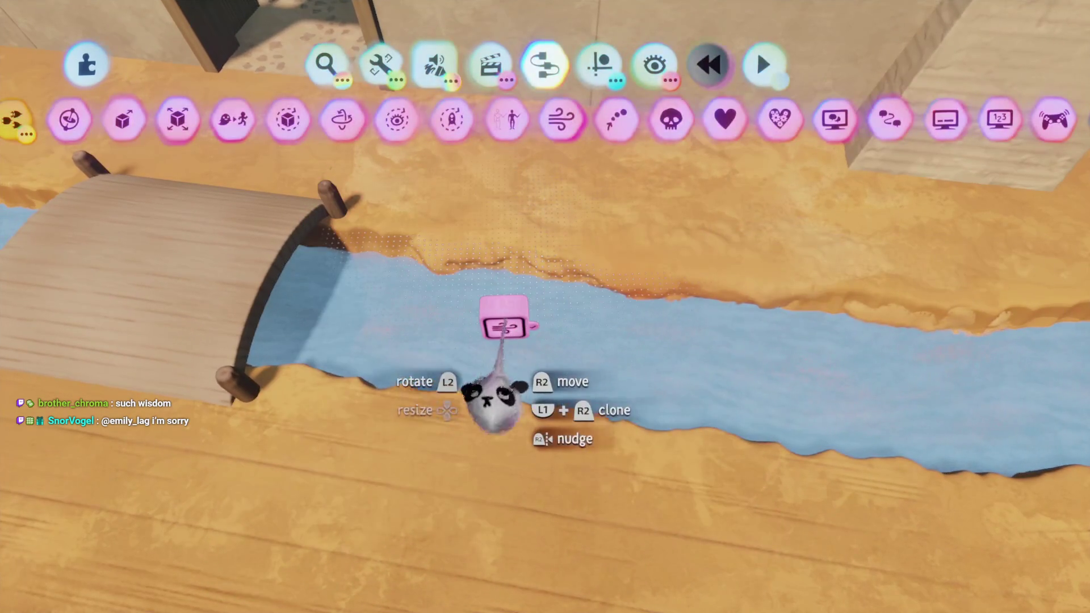
# Review the Force Applier settings again while looking toward the village, then grab it
pyautogui.click(494, 400)
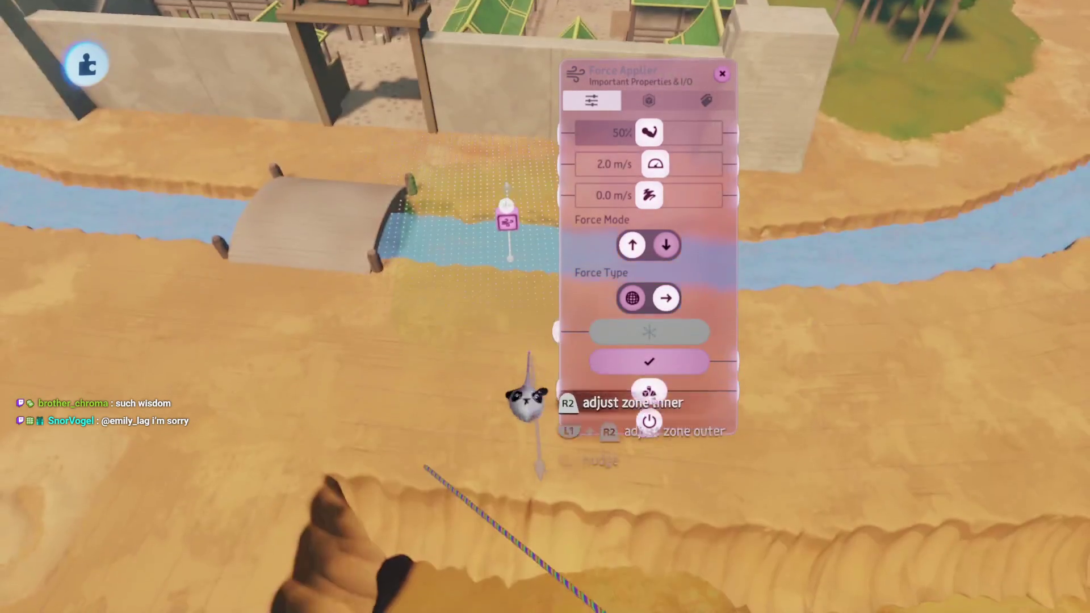
pyautogui.moveTo(510, 290); pyautogui.dragTo(559, 341)
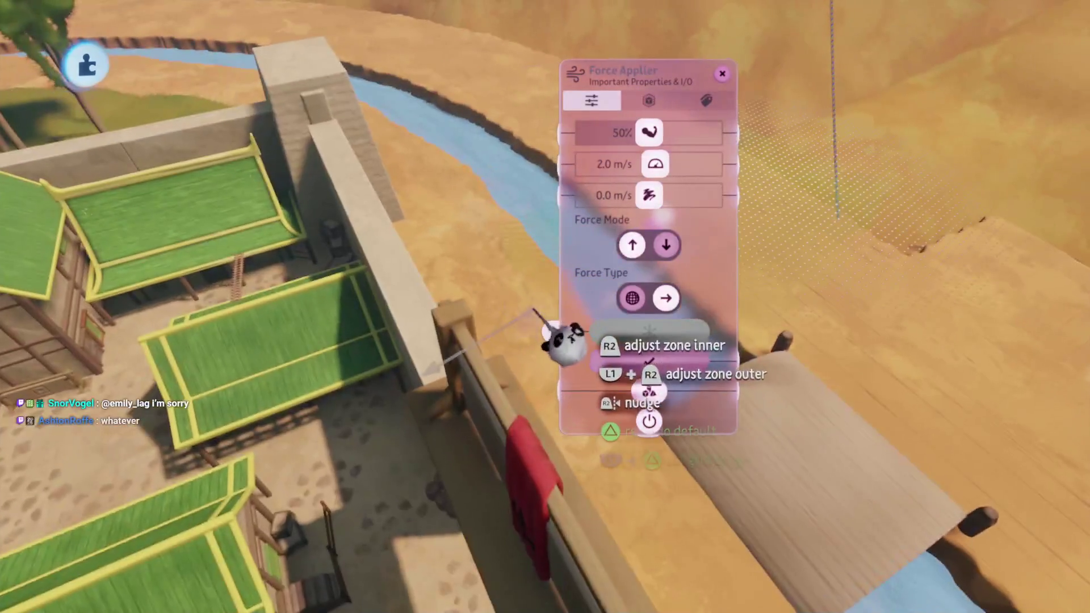
pyautogui.press('Escape')
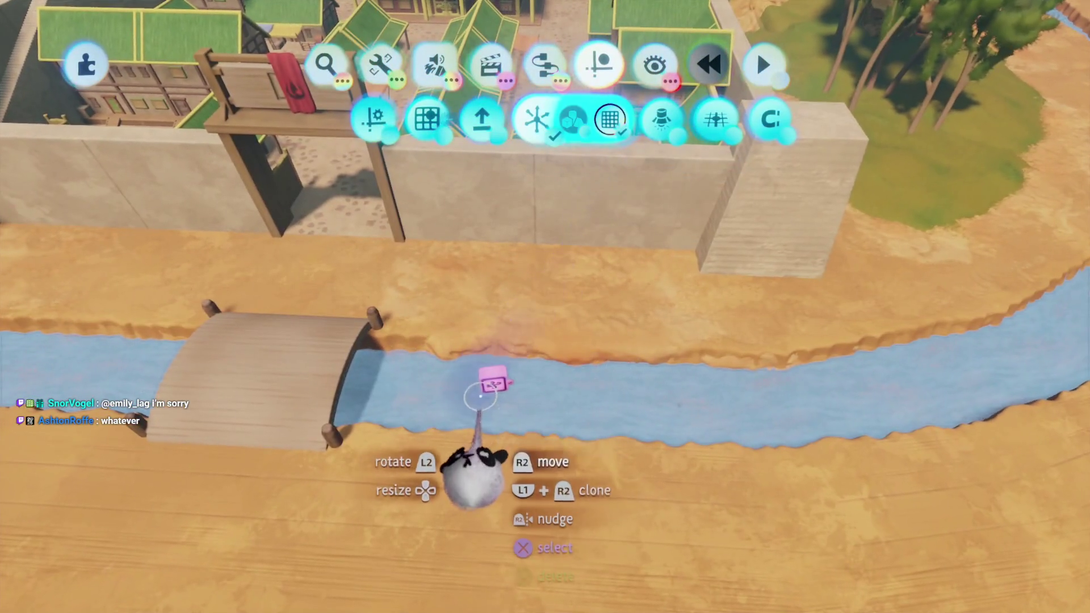
pyautogui.click(528, 380)
# Move the Force Applier into the narrow river stretch, turned about 18° to follow the bend
pyautogui.moveTo(527, 395)
pyautogui.mouseDown()
pyautogui.moveTo(508, 431)
pyautogui.moveTo(533, 352)
pyautogui.moveTo(522, 332)
pyautogui.moveTo(519, 343)
pyautogui.moveTo(519, 289)
pyautogui.moveTo(533, 185)
pyautogui.moveTo(519, 230)
pyautogui.moveTo(510, 199)
pyautogui.mouseUp()
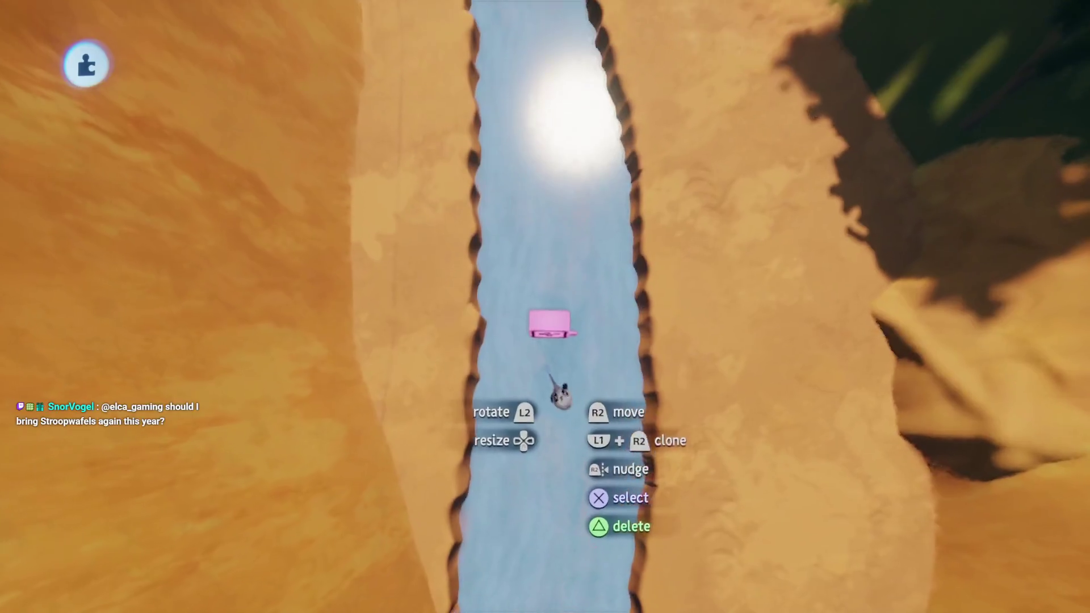
pyautogui.moveTo(561, 370)
pyautogui.mouseDown()
pyautogui.moveTo(553, 328)
pyautogui.moveTo(566, 280)
pyautogui.moveTo(549, 195)
pyautogui.mouseUp()
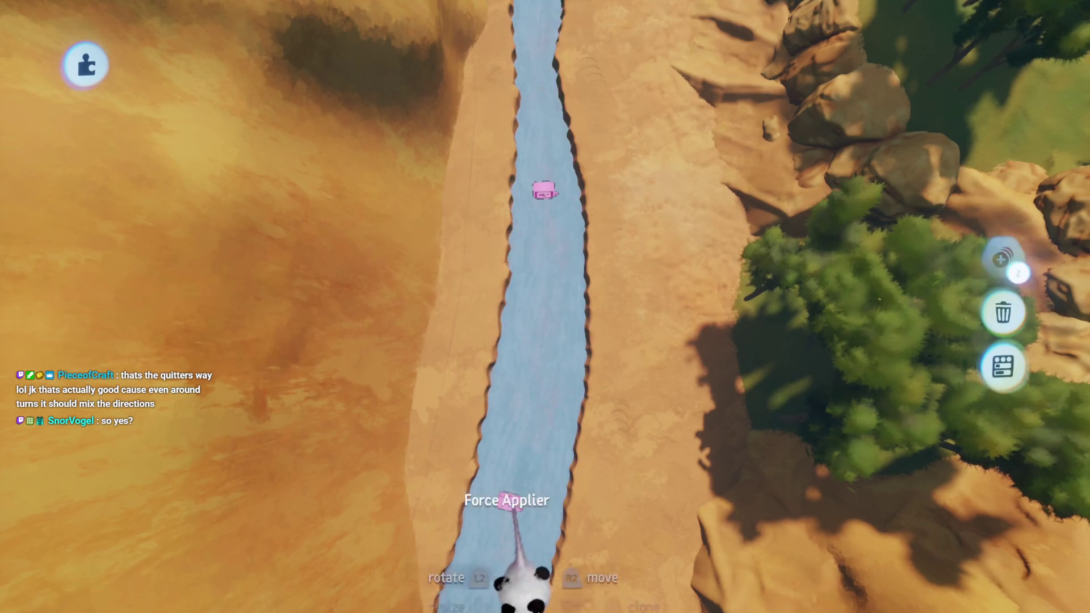
pyautogui.click(1002, 258)
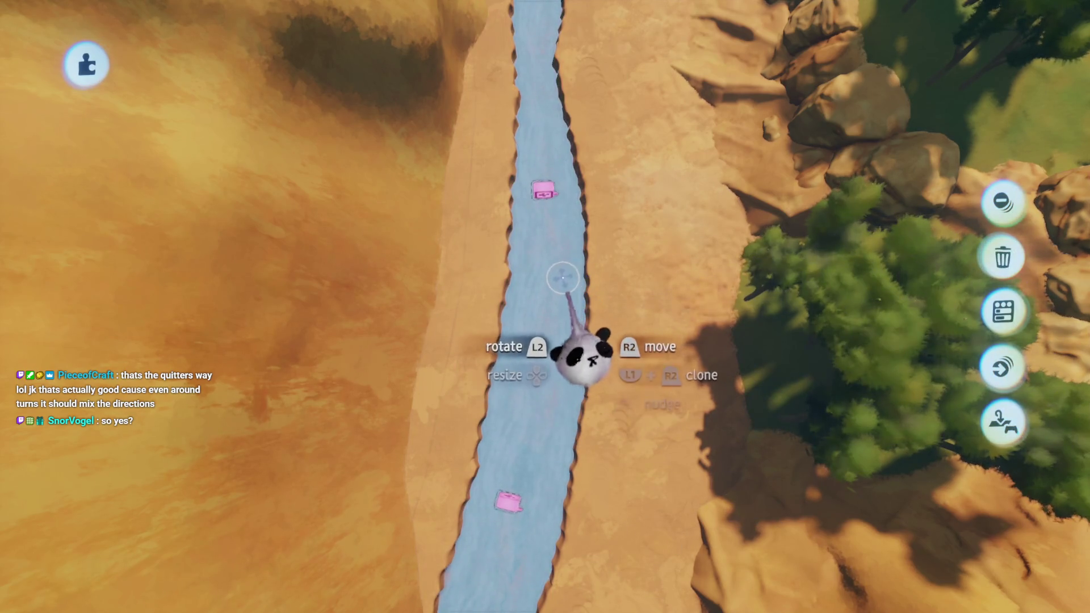
# Carry a Force Applier farther upriver near the village wall, angled about 24° to the channel
pyautogui.scroll(3, 582, 355)
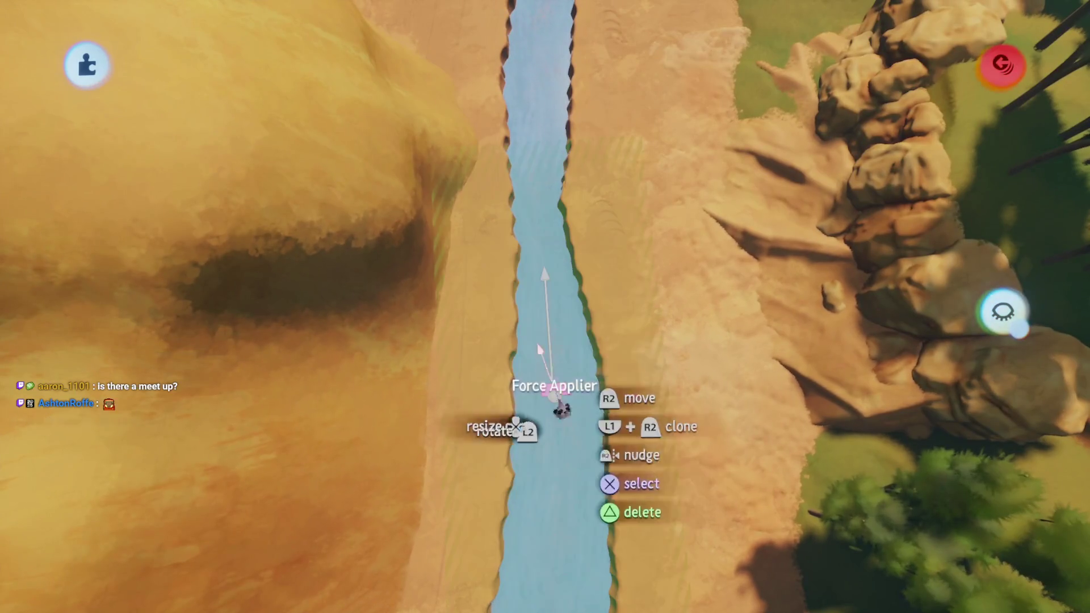
pyautogui.moveTo(560, 408)
pyautogui.mouseDown()
pyautogui.moveTo(530, 333)
pyautogui.moveTo(610, 520)
pyautogui.mouseUp()
pyautogui.moveTo(537, 338)
pyautogui.mouseDown()
pyautogui.moveTo(496, 348)
pyautogui.moveTo(540, 296)
pyautogui.moveTo(541, 199)
pyautogui.mouseUp()
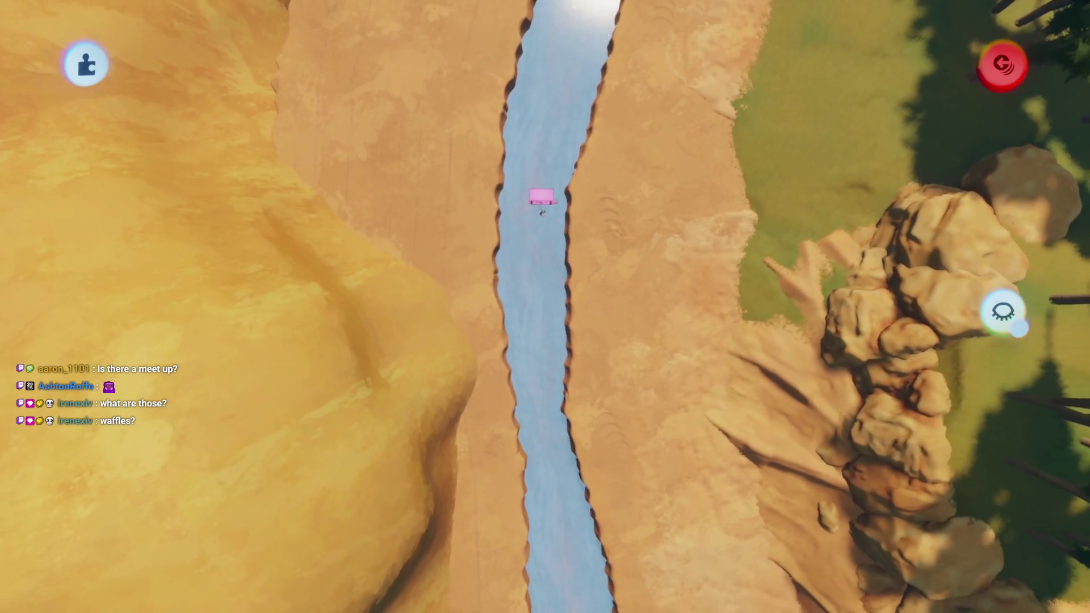
pyautogui.moveTo(546, 257)
pyautogui.mouseDown()
pyautogui.moveTo(565, 260)
pyautogui.moveTo(528, 306)
pyautogui.moveTo(536, 579)
pyautogui.mouseUp()
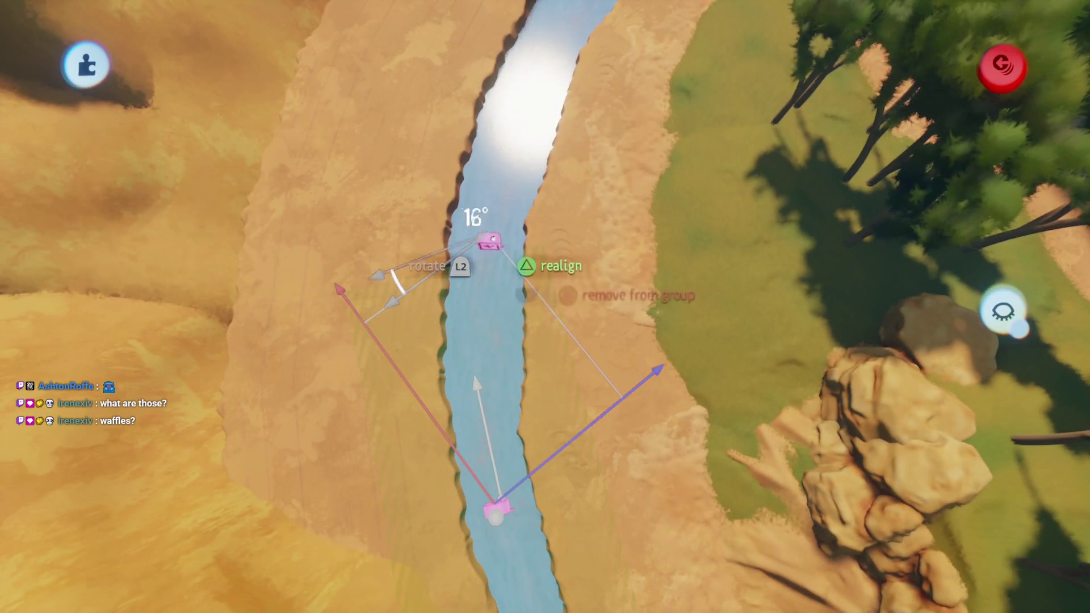
pyautogui.moveTo(488, 241)
pyautogui.mouseDown()
pyautogui.moveTo(486, 214)
pyautogui.moveTo(536, 263)
pyautogui.moveTo(555, 401)
pyautogui.moveTo(467, 462)
pyautogui.mouseUp()
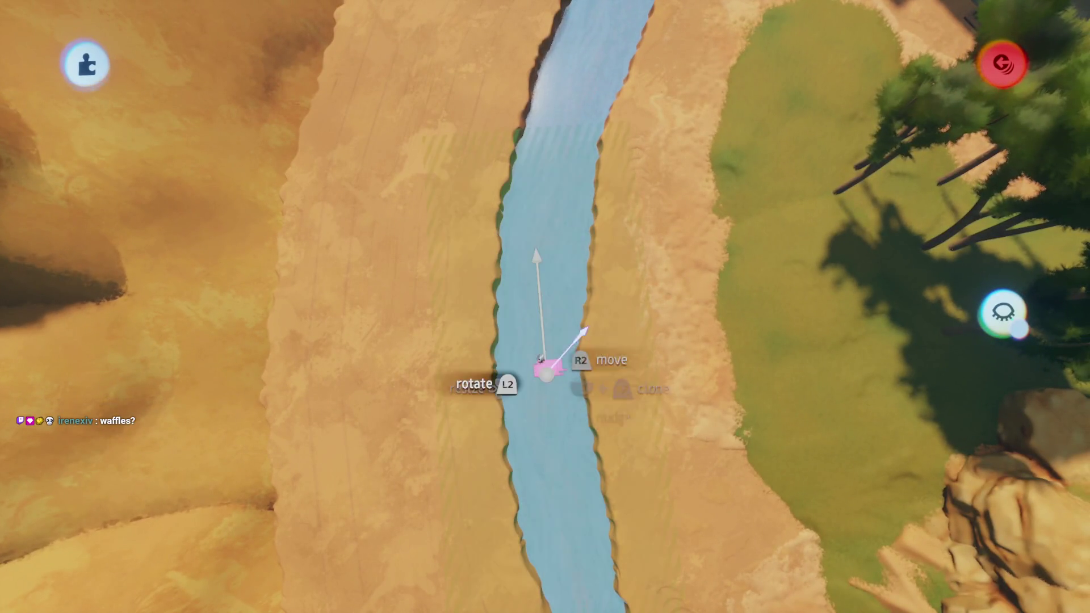
pyautogui.moveTo(540, 360)
pyautogui.mouseDown()
pyautogui.moveTo(500, 327)
pyautogui.moveTo(513, 341)
pyautogui.moveTo(528, 231)
pyautogui.moveTo(541, 227)
pyautogui.mouseUp()
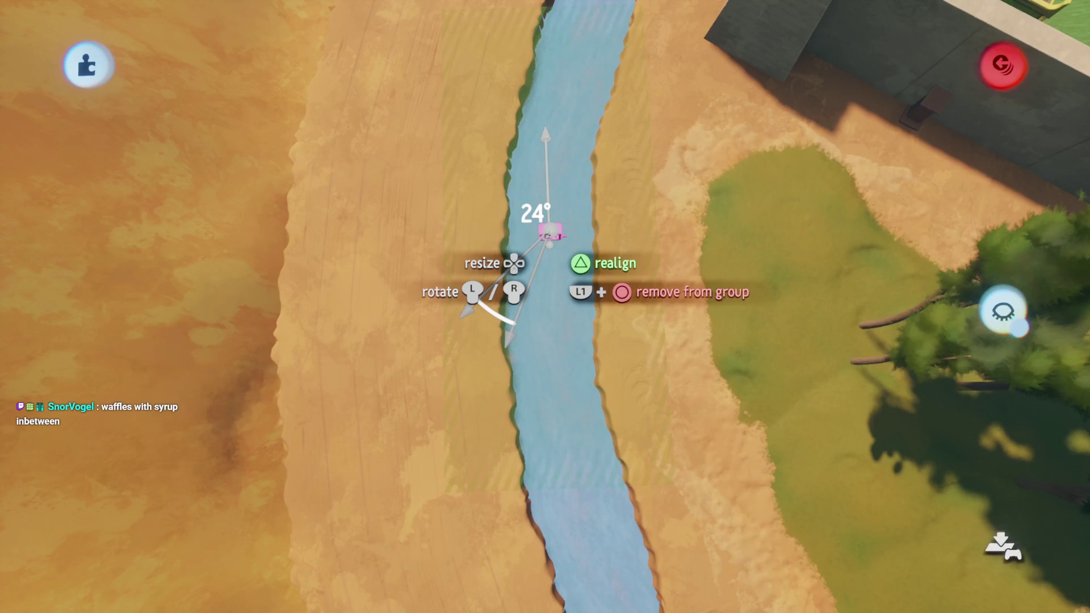
pyautogui.moveTo(550, 233); pyautogui.dragTo(556, 232)
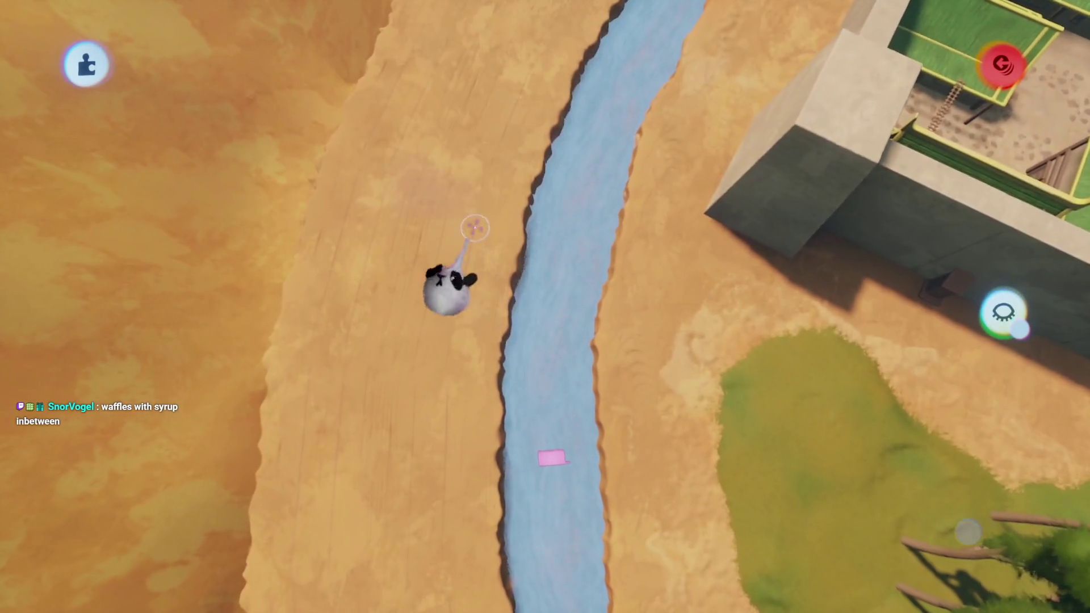
# Carry Force Appliers up to and past the bridge, angling each along the stream
pyautogui.moveTo(559, 450)
pyautogui.mouseDown()
pyautogui.moveTo(548, 437)
pyautogui.moveTo(532, 323)
pyautogui.mouseUp()
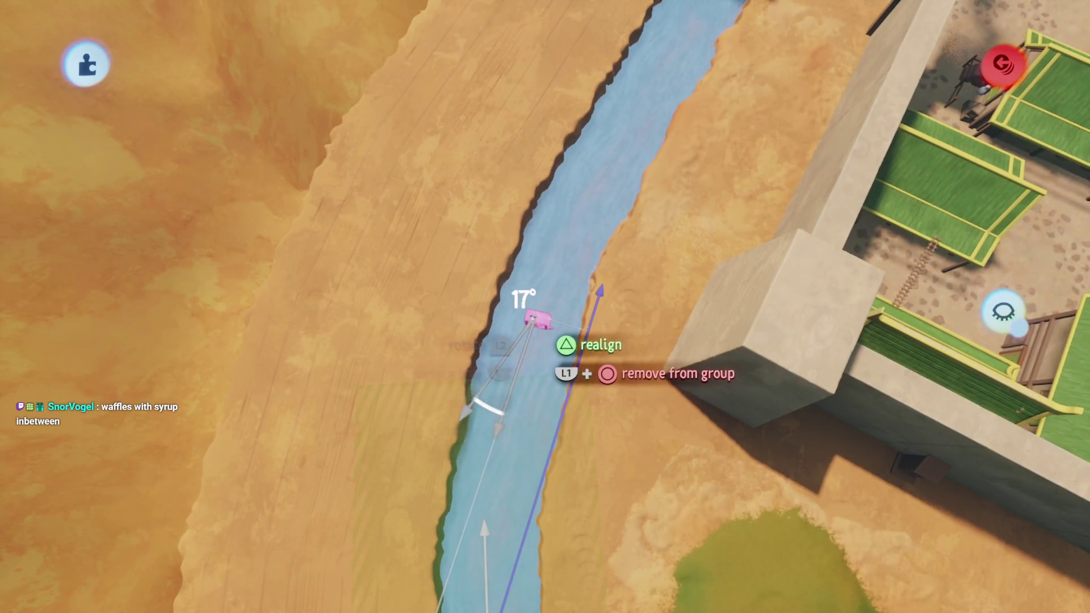
pyautogui.moveTo(533, 316); pyautogui.dragTo(533, 317)
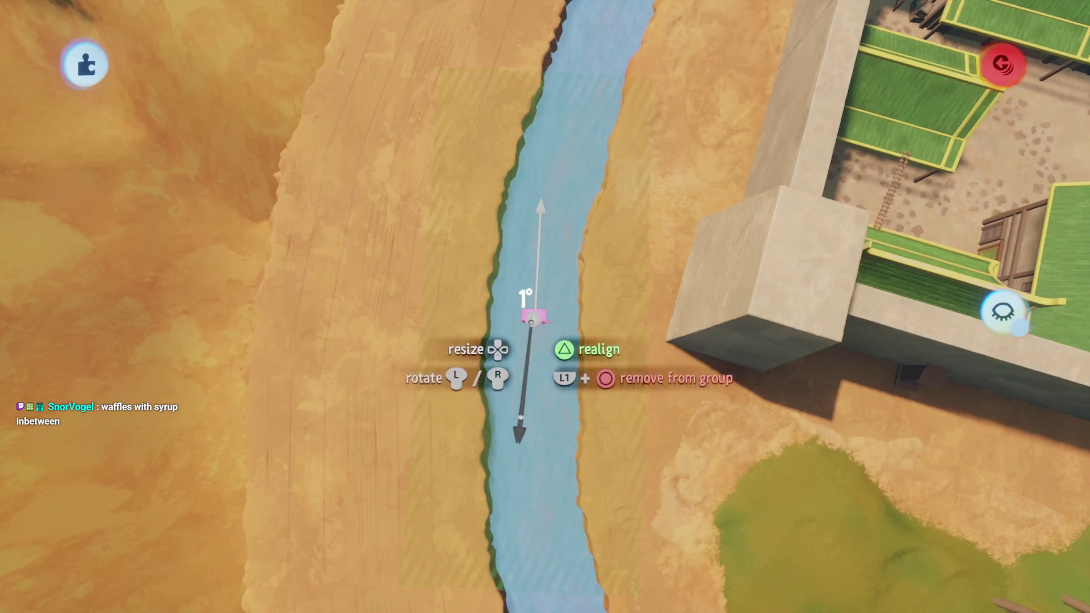
pyautogui.moveTo(526, 347)
pyautogui.mouseDown()
pyautogui.moveTo(525, 318)
pyautogui.moveTo(570, 328)
pyautogui.moveTo(509, 328)
pyautogui.moveTo(530, 389)
pyautogui.mouseUp()
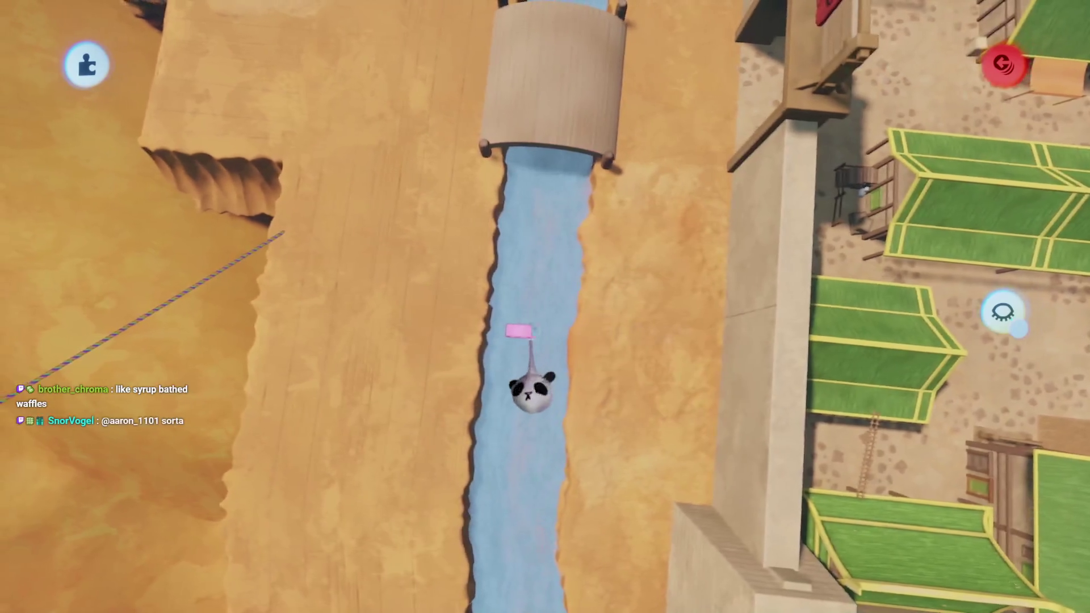
pyautogui.moveTo(559, 338)
pyautogui.mouseDown()
pyautogui.moveTo(559, 316)
pyautogui.moveTo(462, 316)
pyautogui.moveTo(547, 321)
pyautogui.mouseUp()
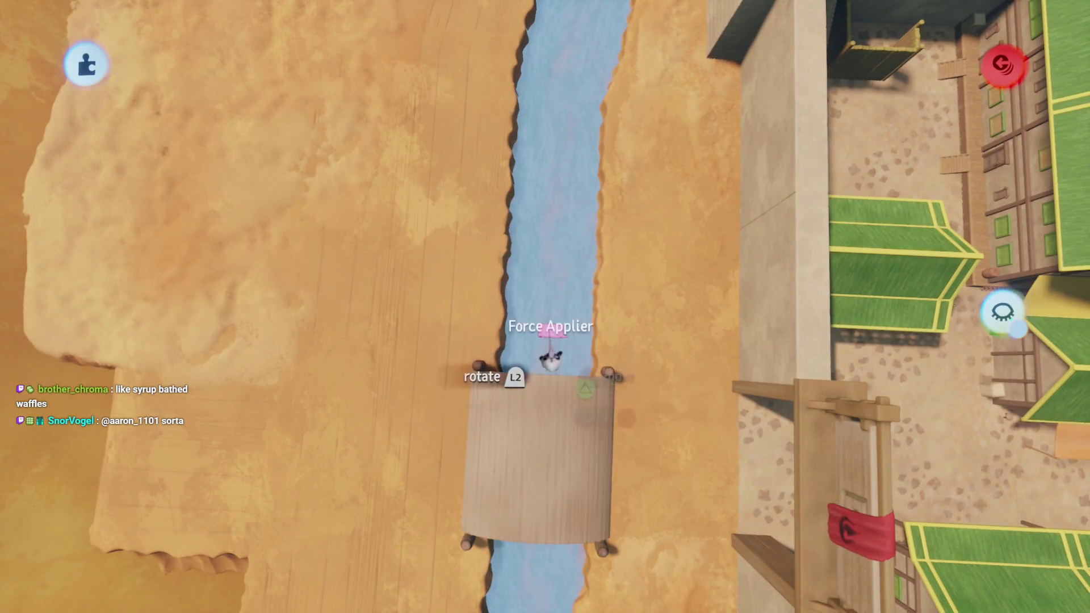
pyautogui.moveTo(549, 360)
pyautogui.mouseDown()
pyautogui.moveTo(547, 340)
pyautogui.moveTo(518, 344)
pyautogui.moveTo(546, 328)
pyautogui.mouseUp()
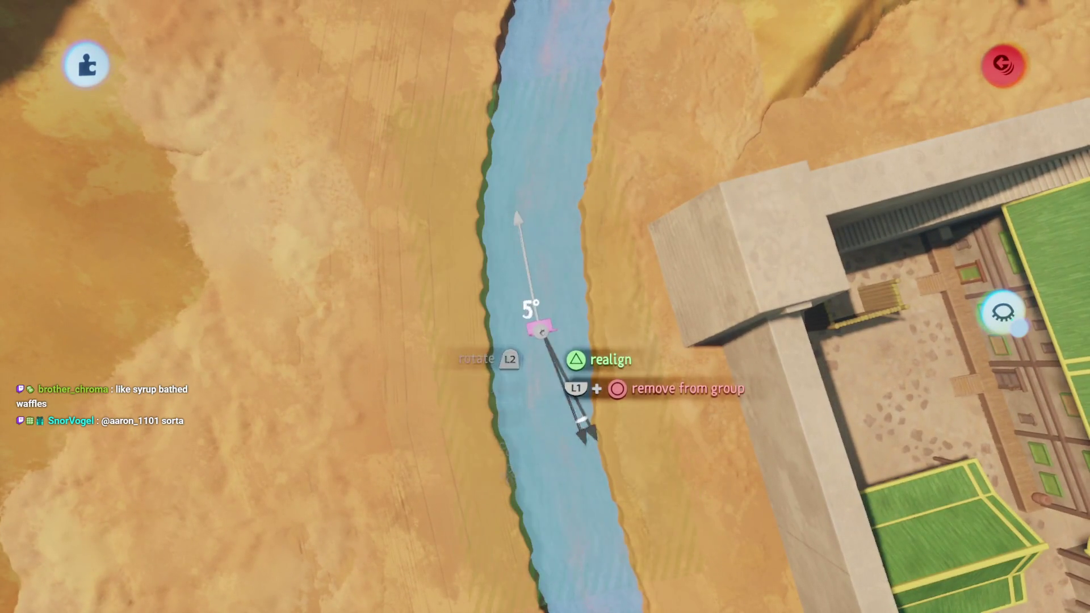
pyautogui.moveTo(549, 345)
pyautogui.mouseDown()
pyautogui.moveTo(528, 324)
pyautogui.moveTo(546, 295)
pyautogui.mouseUp()
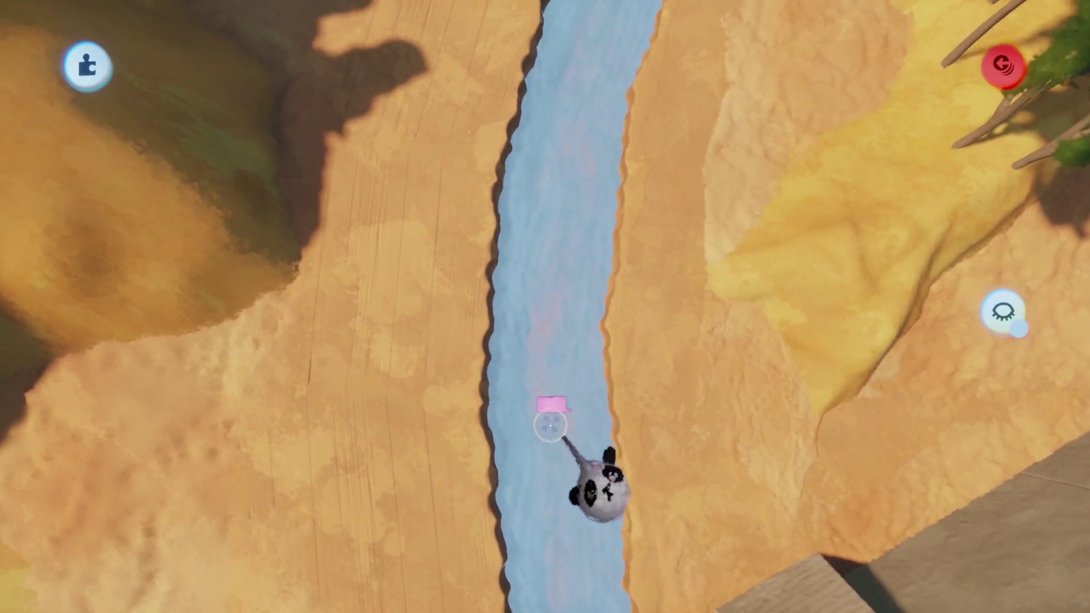
# Reposition the downstream Force Appliers along the channel, one turned about 11° to the current
pyautogui.moveTo(556, 400)
pyautogui.mouseDown()
pyautogui.moveTo(454, 428)
pyautogui.moveTo(554, 298)
pyautogui.moveTo(559, 202)
pyautogui.moveTo(559, 267)
pyautogui.moveTo(536, 363)
pyautogui.mouseUp()
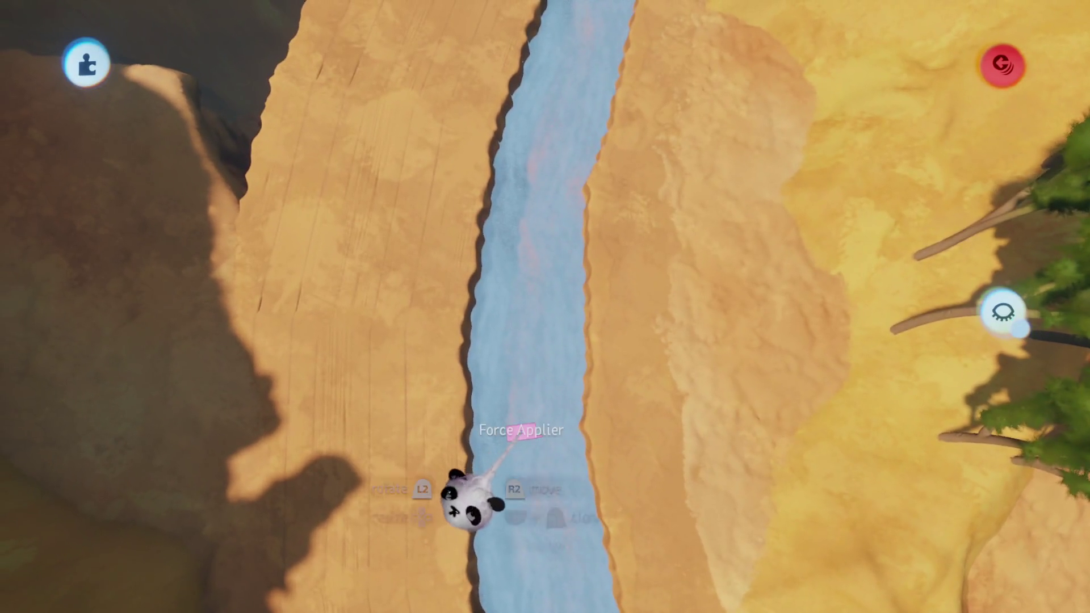
pyautogui.moveTo(513, 434)
pyautogui.mouseDown()
pyautogui.moveTo(540, 426)
pyautogui.moveTo(559, 291)
pyautogui.moveTo(570, 295)
pyautogui.mouseUp()
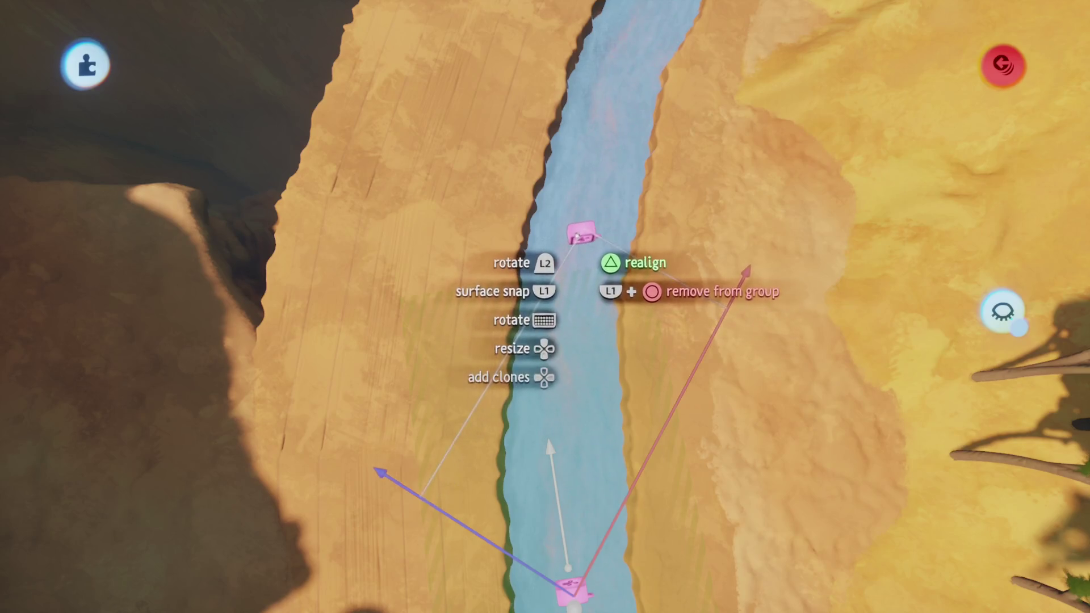
pyautogui.moveTo(577, 235)
pyautogui.mouseDown()
pyautogui.moveTo(570, 337)
pyautogui.moveTo(525, 401)
pyautogui.moveTo(541, 332)
pyautogui.moveTo(547, 372)
pyautogui.moveTo(554, 308)
pyautogui.mouseUp()
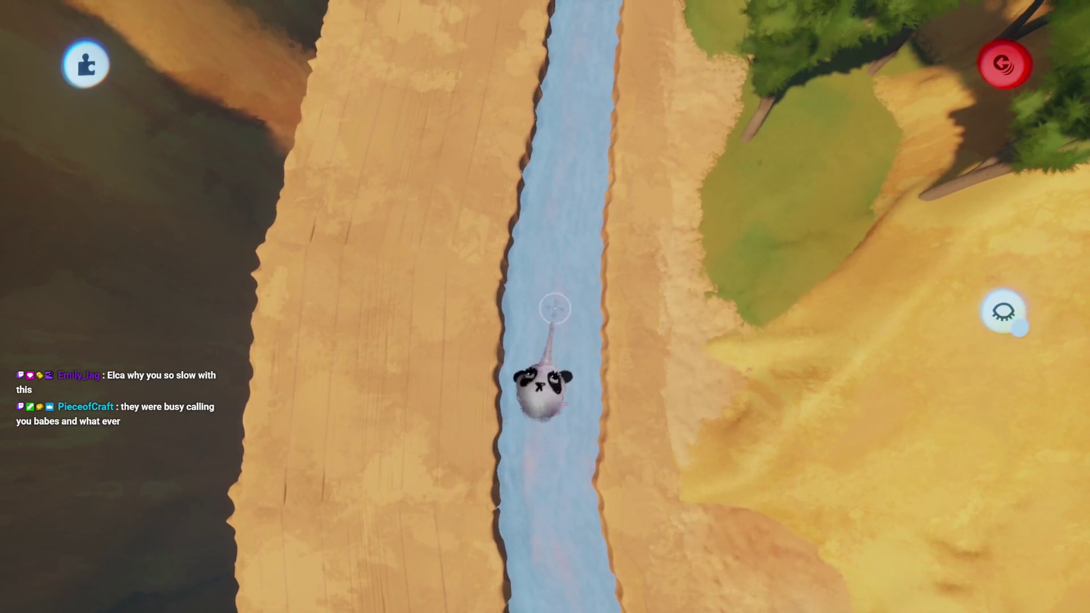
pyautogui.moveTo(549, 403); pyautogui.dragTo(555, 338)
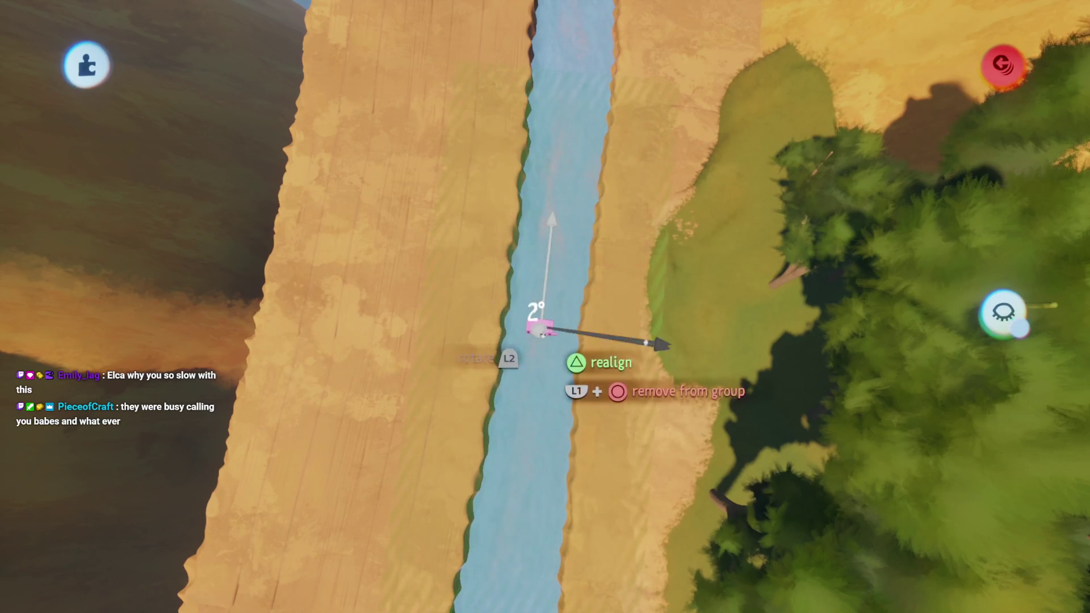
pyautogui.moveTo(537, 341)
pyautogui.mouseDown()
pyautogui.moveTo(538, 318)
pyautogui.moveTo(559, 298)
pyautogui.moveTo(546, 277)
pyautogui.mouseUp()
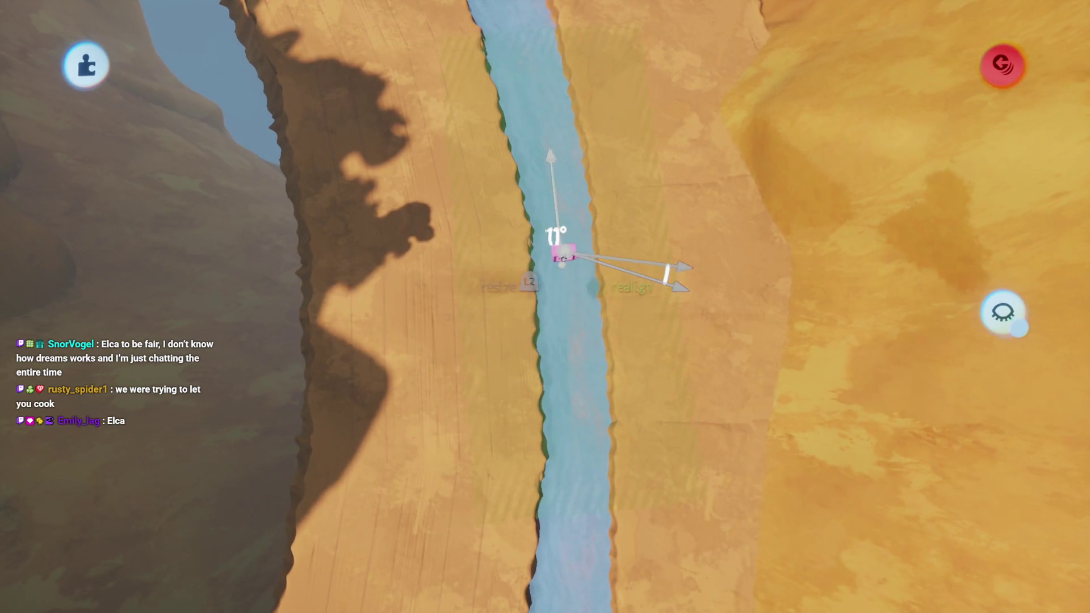
pyautogui.moveTo(562, 257)
pyautogui.mouseDown()
pyautogui.moveTo(531, 316)
pyautogui.moveTo(564, 316)
pyautogui.moveTo(531, 414)
pyautogui.mouseUp()
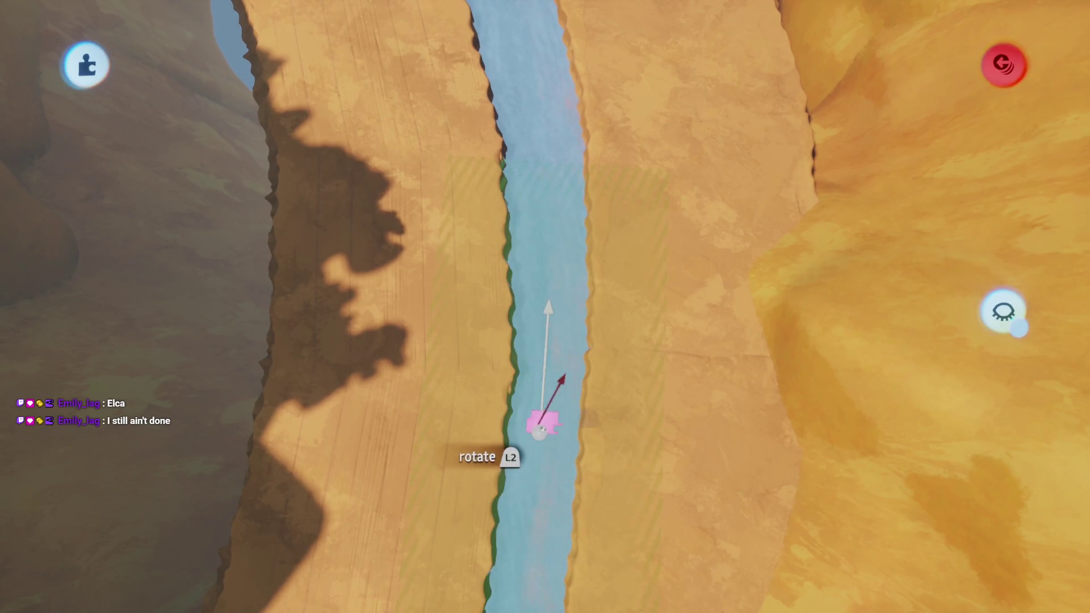
pyautogui.moveTo(539, 429)
pyautogui.mouseDown()
pyautogui.moveTo(622, 417)
pyautogui.moveTo(673, 459)
pyautogui.moveTo(530, 360)
pyautogui.moveTo(554, 346)
pyautogui.mouseUp()
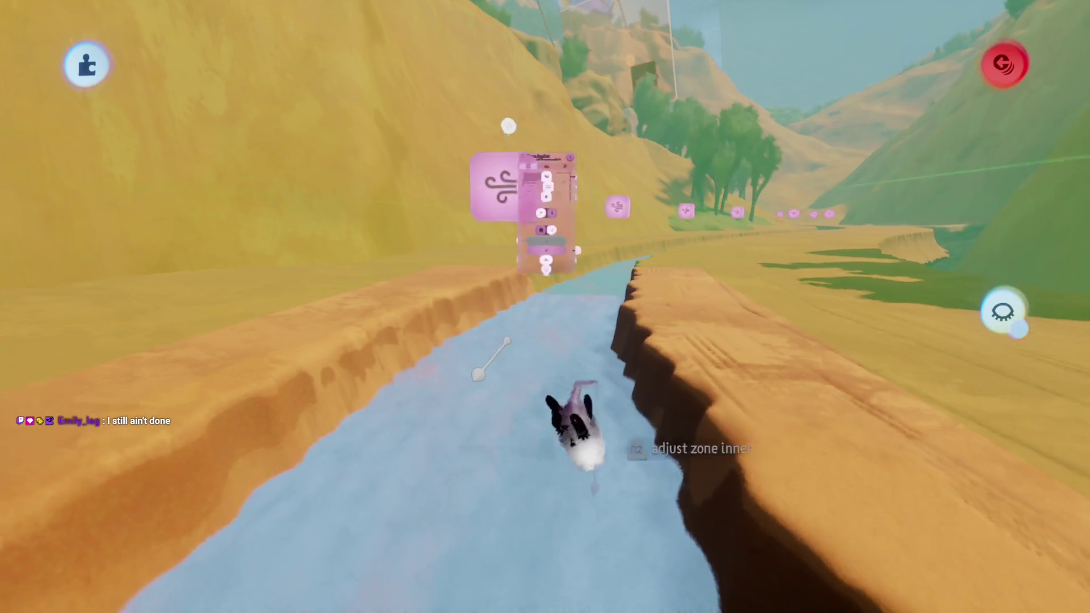
# Inspect a Force Applier's settings and select the canyon Force Appliers to view their zones
pyautogui.click(576, 425)
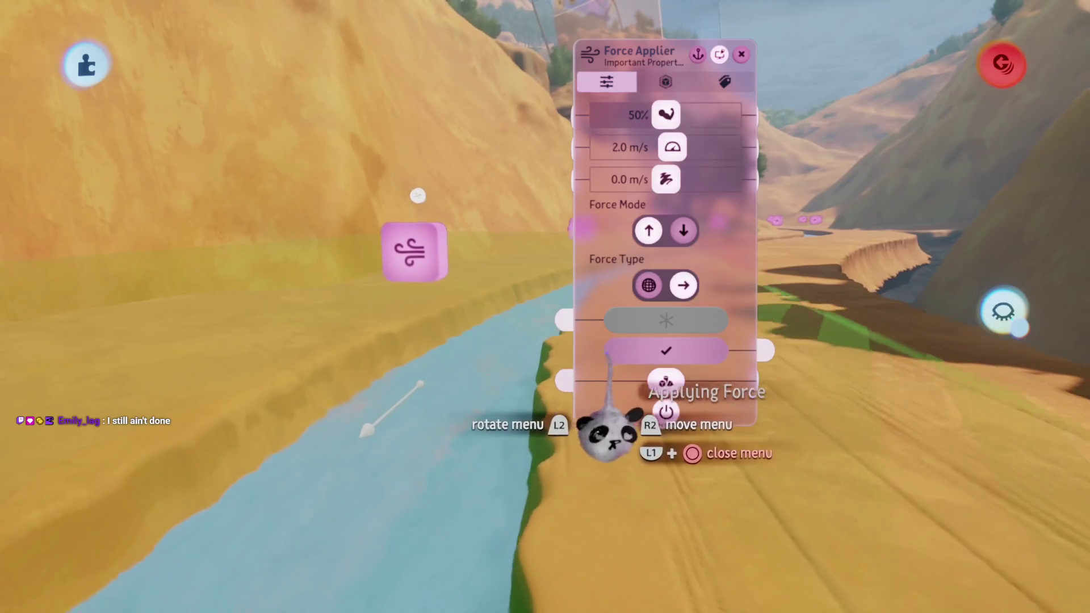
pyautogui.press('Escape')
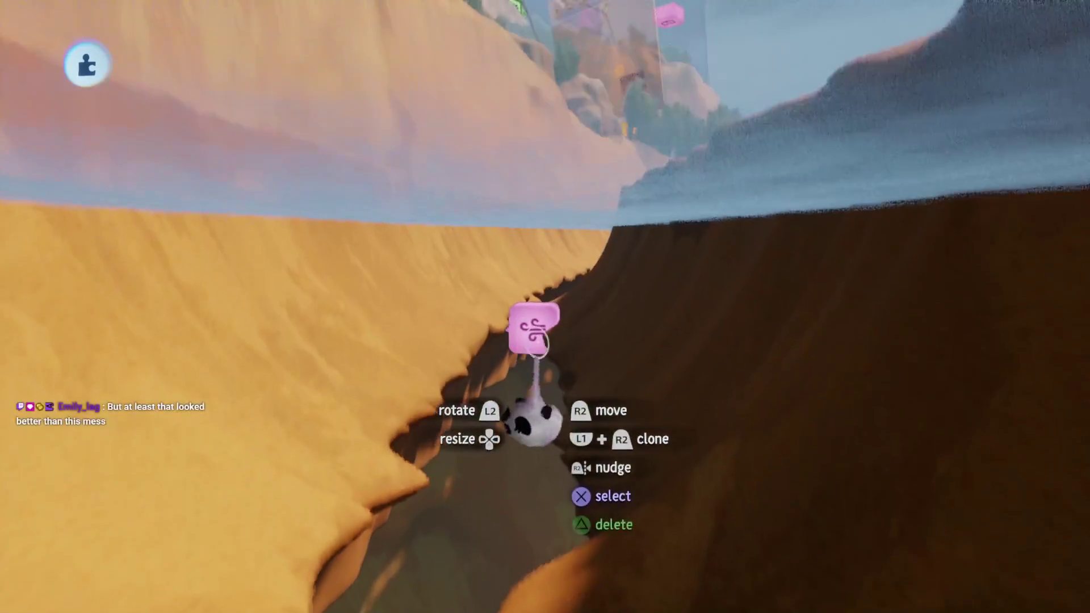
pyautogui.click(527, 408)
pyautogui.click(526, 391)
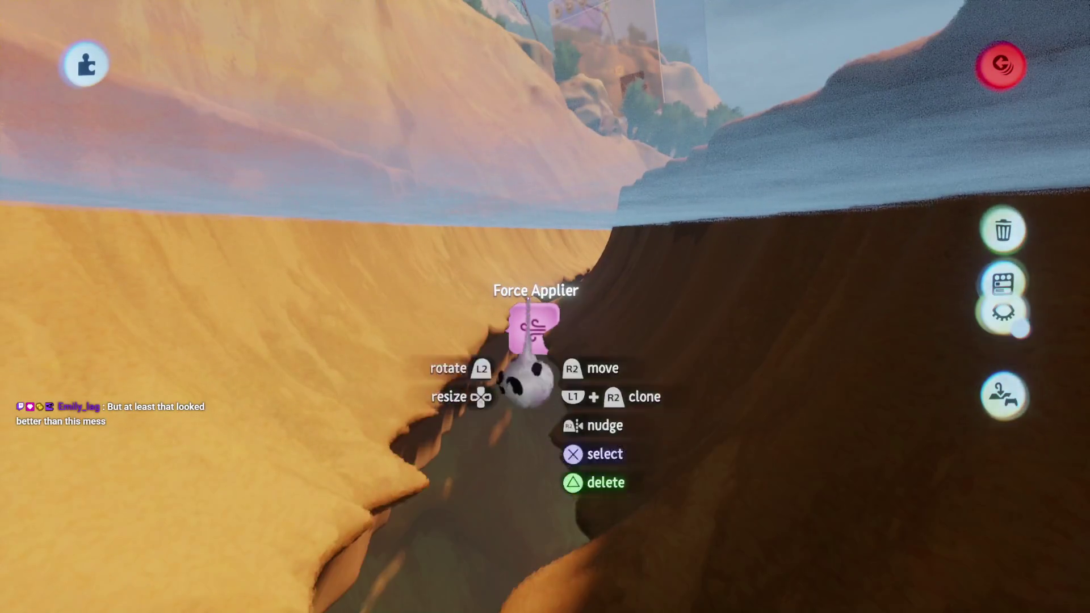
pyautogui.click(530, 341)
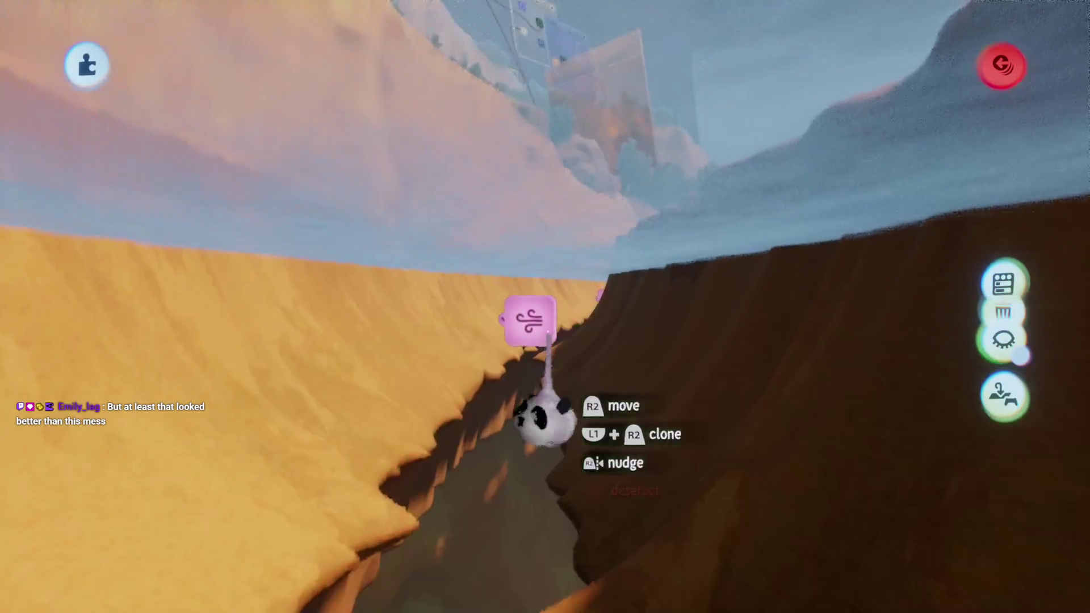
pyautogui.click(527, 363)
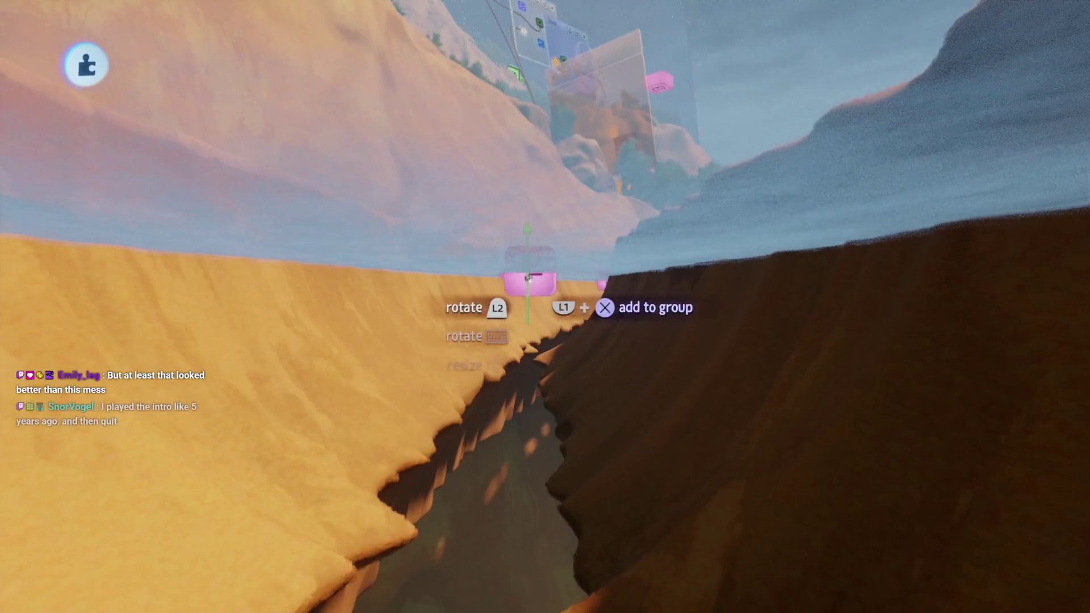
# Move a Force Applier over the river, check its settings, and bring up the scene menu
pyautogui.moveTo(528, 277)
pyautogui.mouseDown()
pyautogui.moveTo(525, 260)
pyautogui.moveTo(527, 300)
pyautogui.mouseUp()
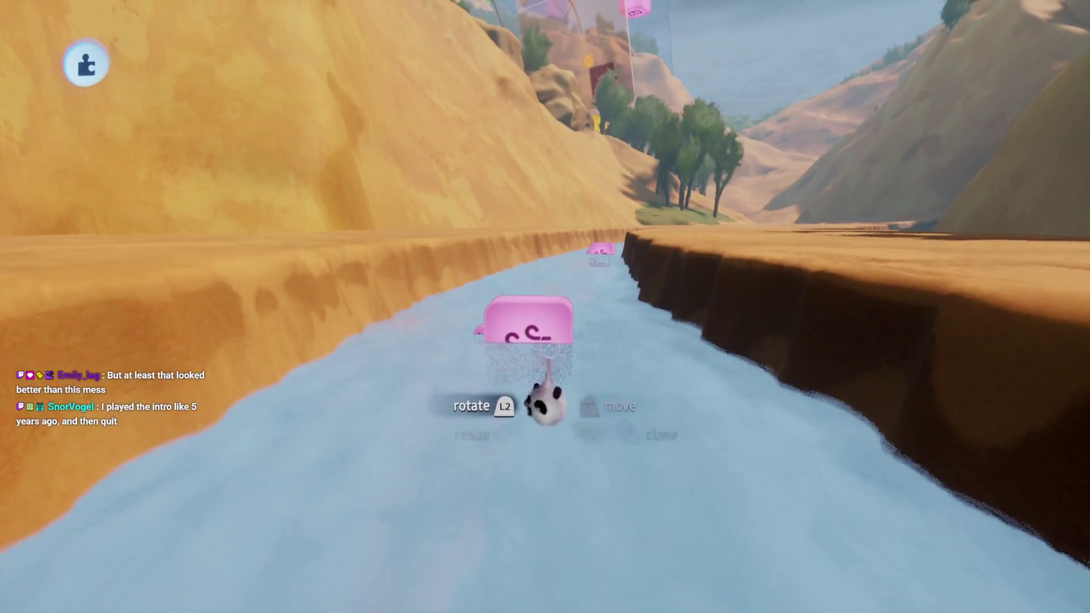
pyautogui.click(542, 320)
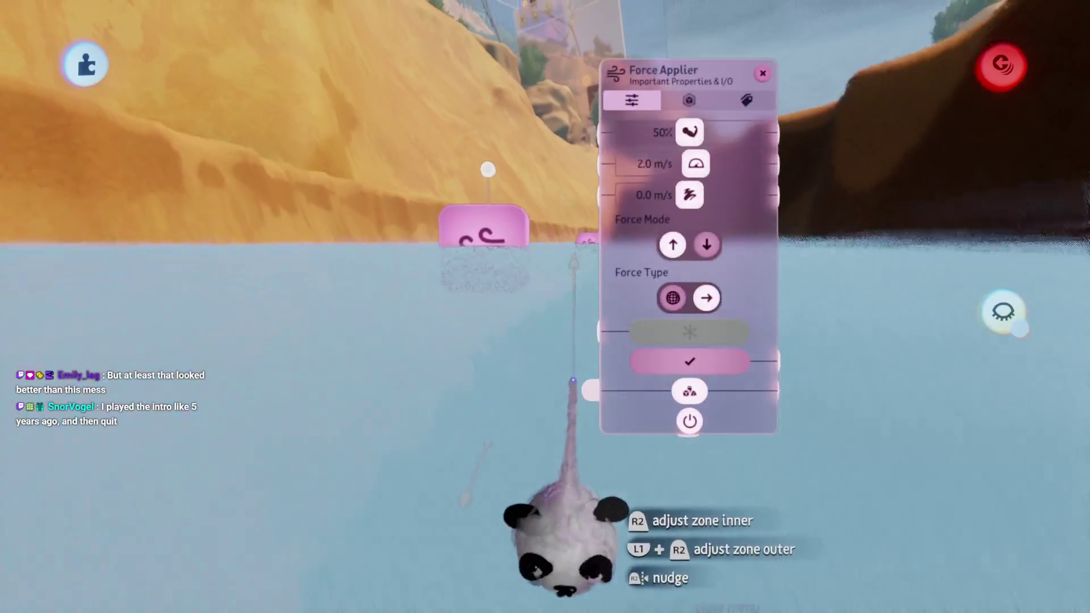
pyautogui.press('Escape')
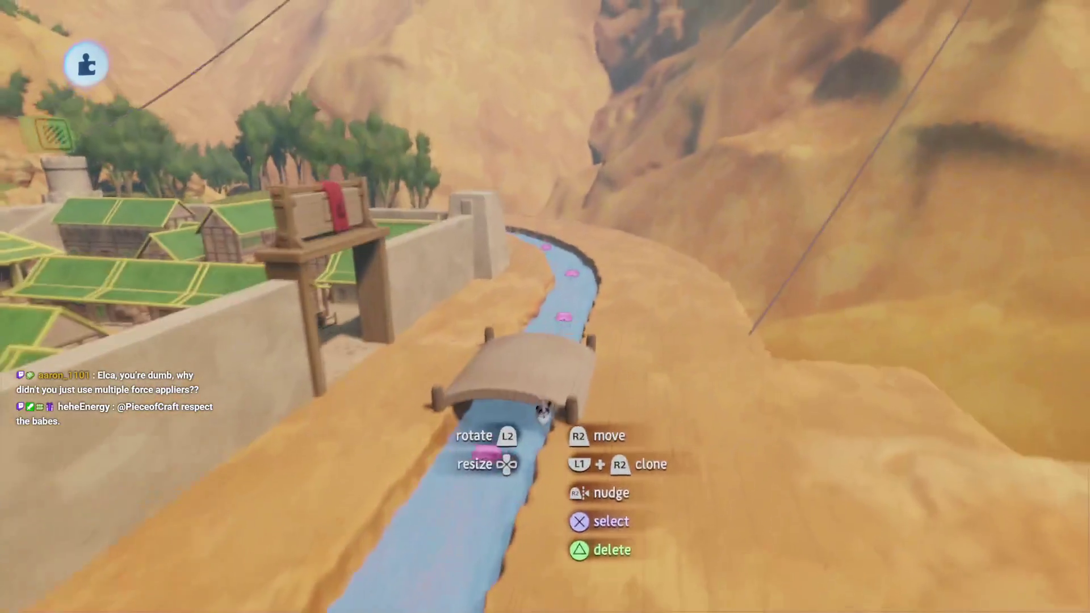
pyautogui.press('Escape')
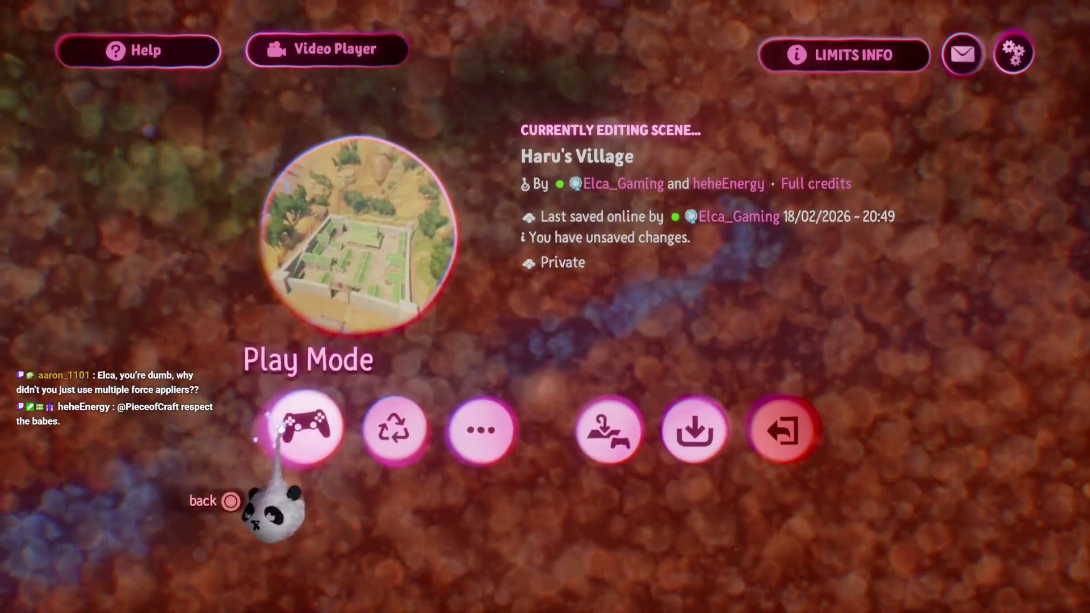
# Switch to Play Mode to test the river current
pyautogui.click(306, 429)
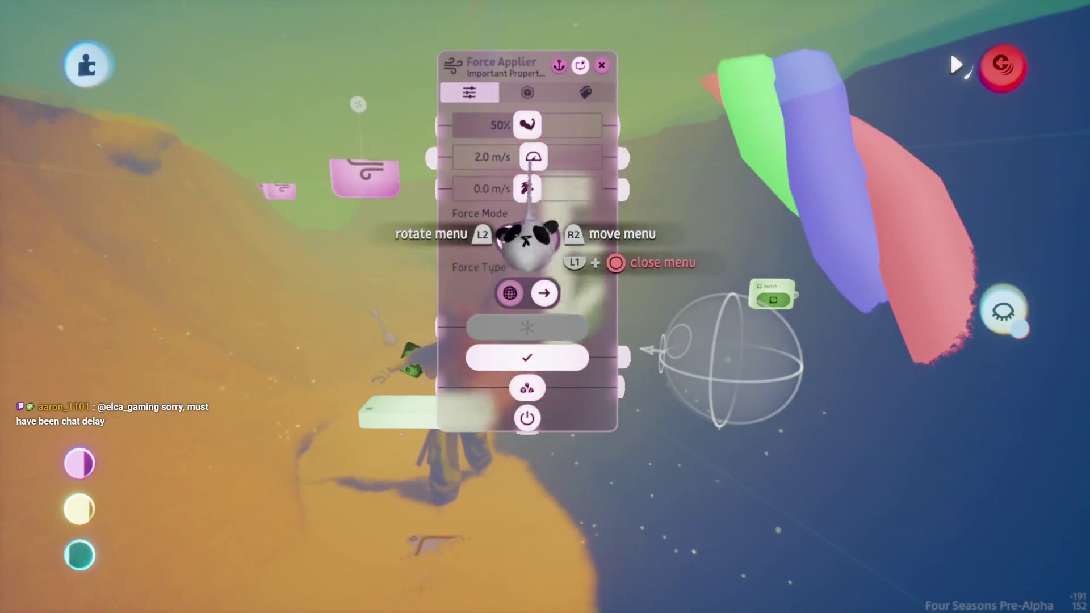
# Revert a trial force speed of 21.4 m/s, recheck the Force Applier, and start a playtest
pyautogui.moveTo(532, 157); pyautogui.dragTo(589, 157)
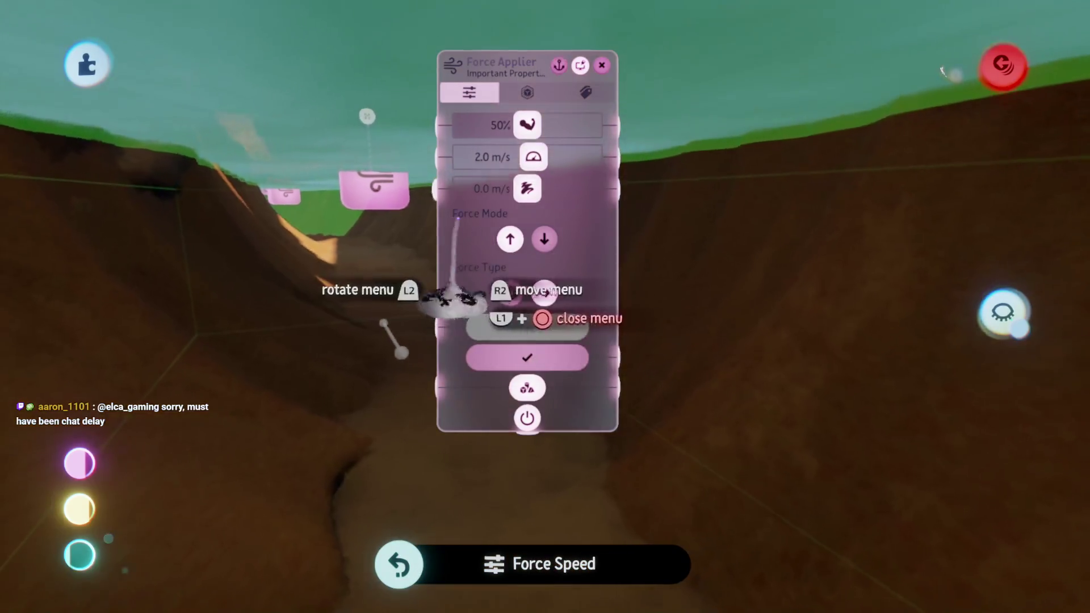
pyautogui.press('Escape')
pyautogui.click(389, 272)
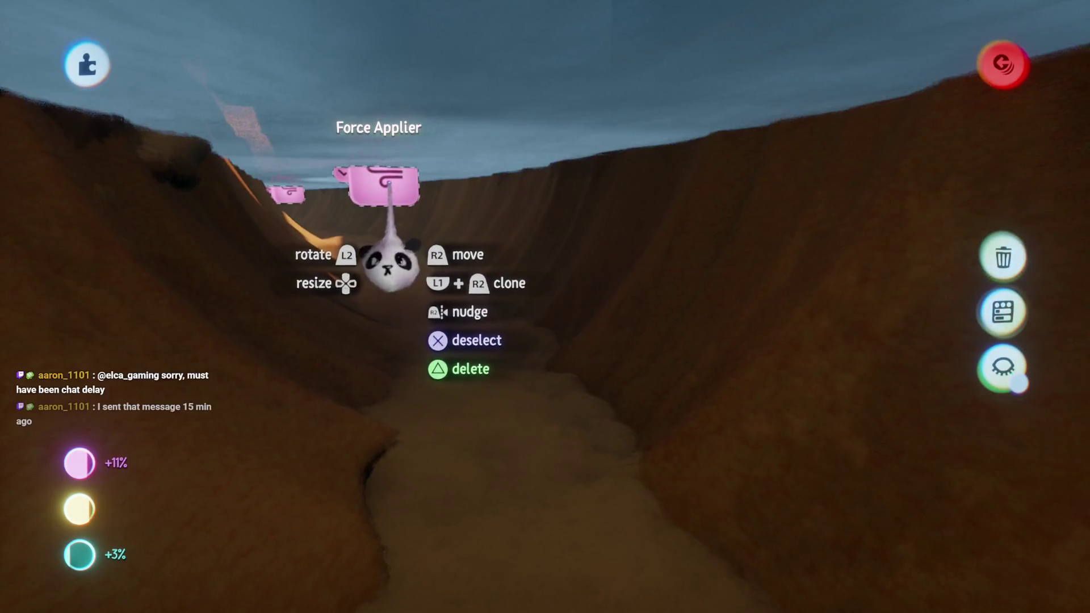
pyautogui.click(389, 255)
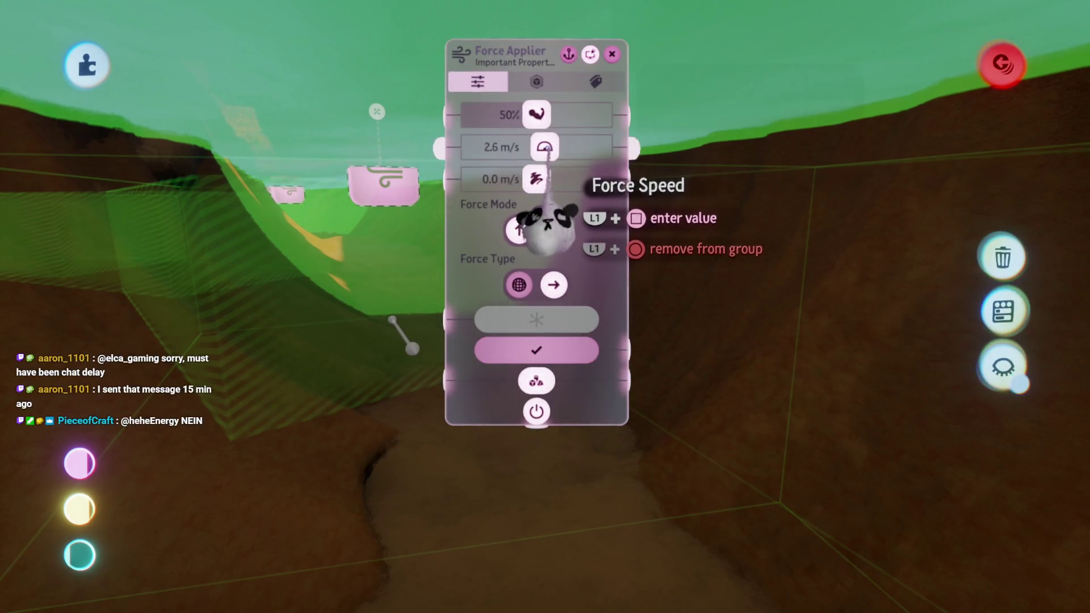
pyautogui.press('Escape')
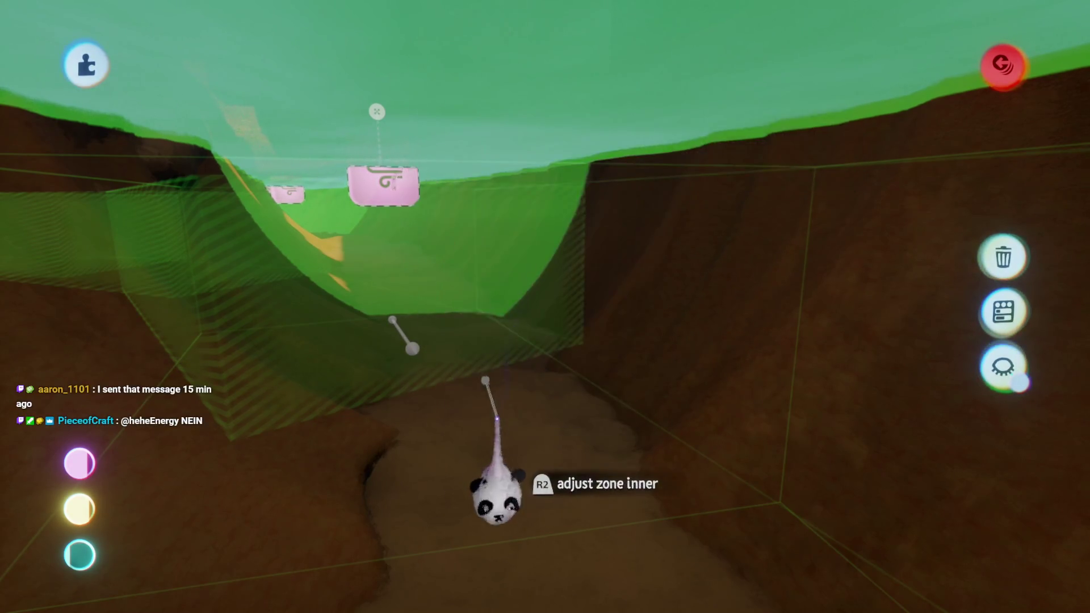
pyautogui.press('Escape')
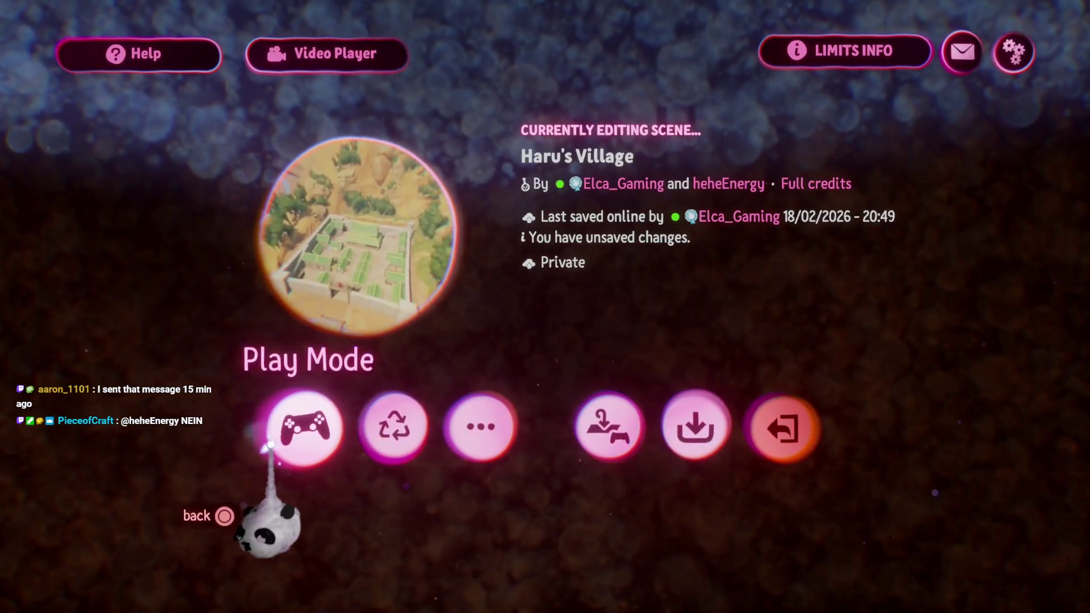
pyautogui.click(267, 443)
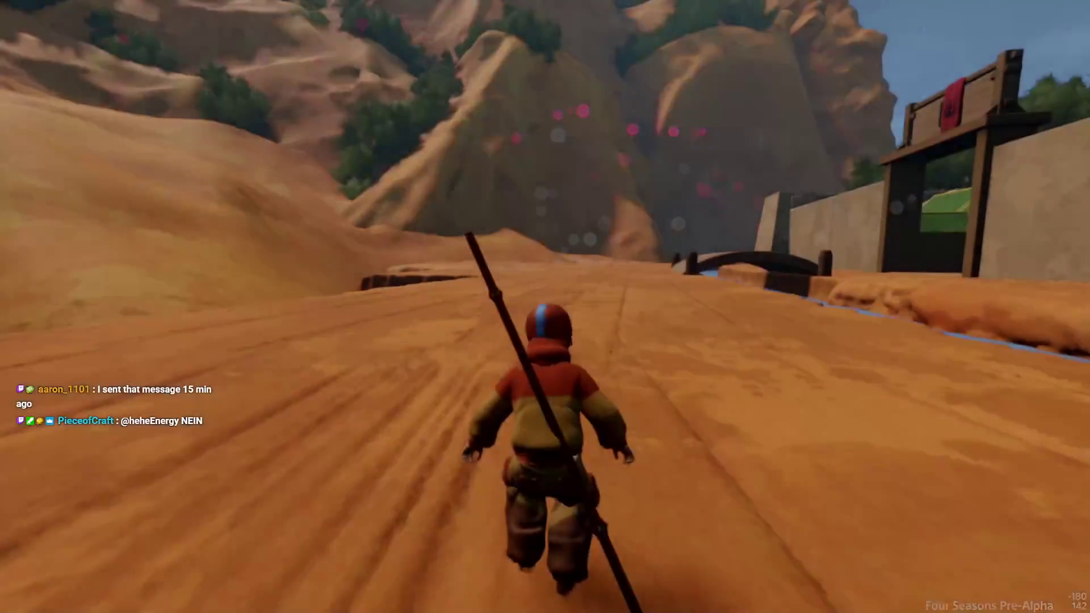
# Run the diver through the canyon into the canal, then return to Edit Mode
pyautogui.press('w')
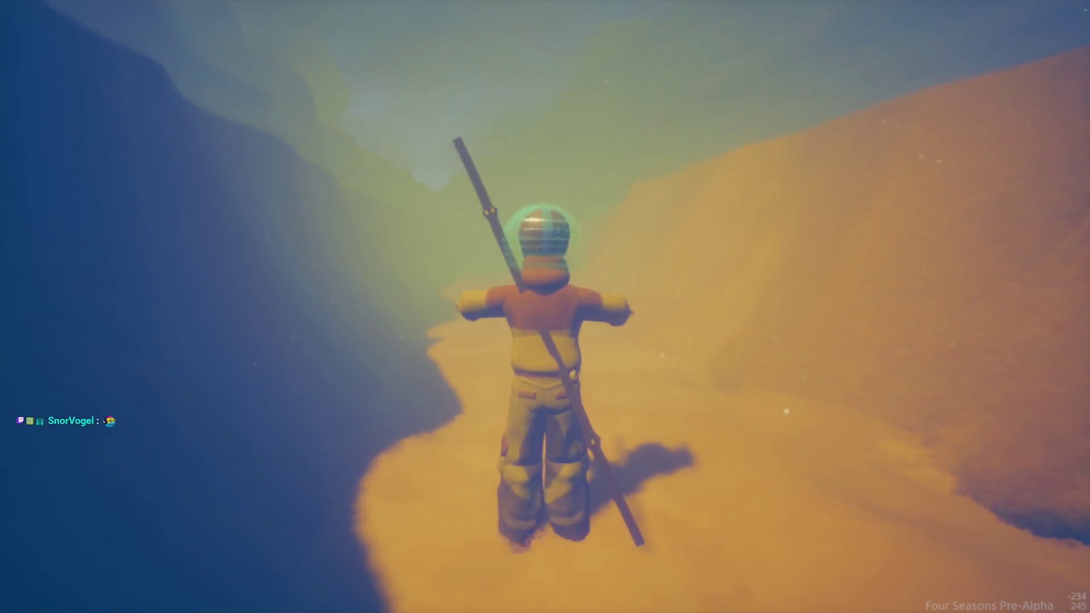
pyautogui.press('Escape')
pyautogui.press('Return')
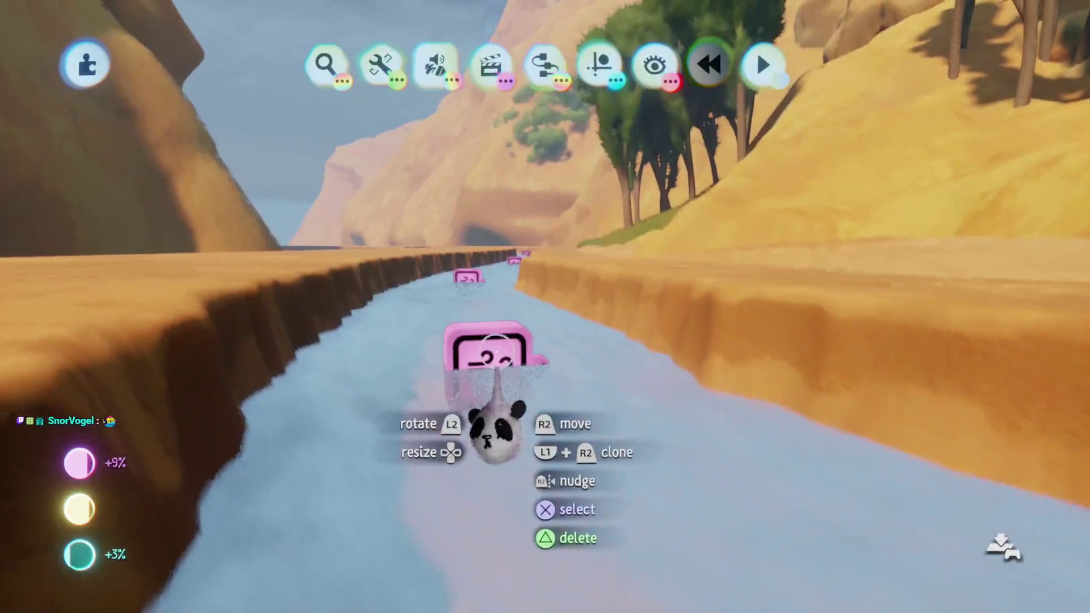
# Review the canal force applier's settings and properties
pyautogui.click(515, 386)
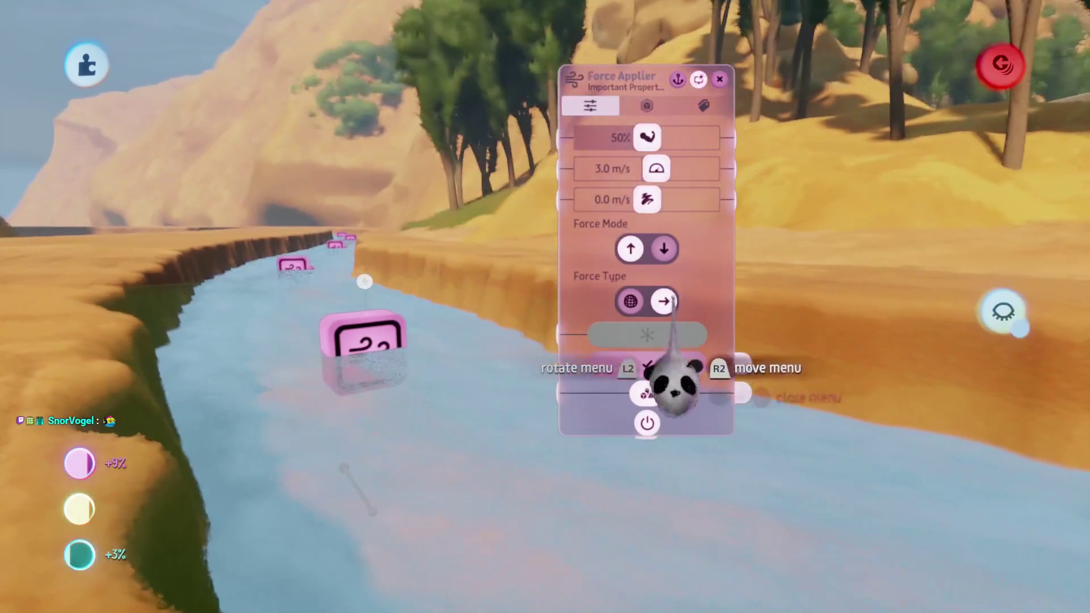
pyautogui.press('Escape')
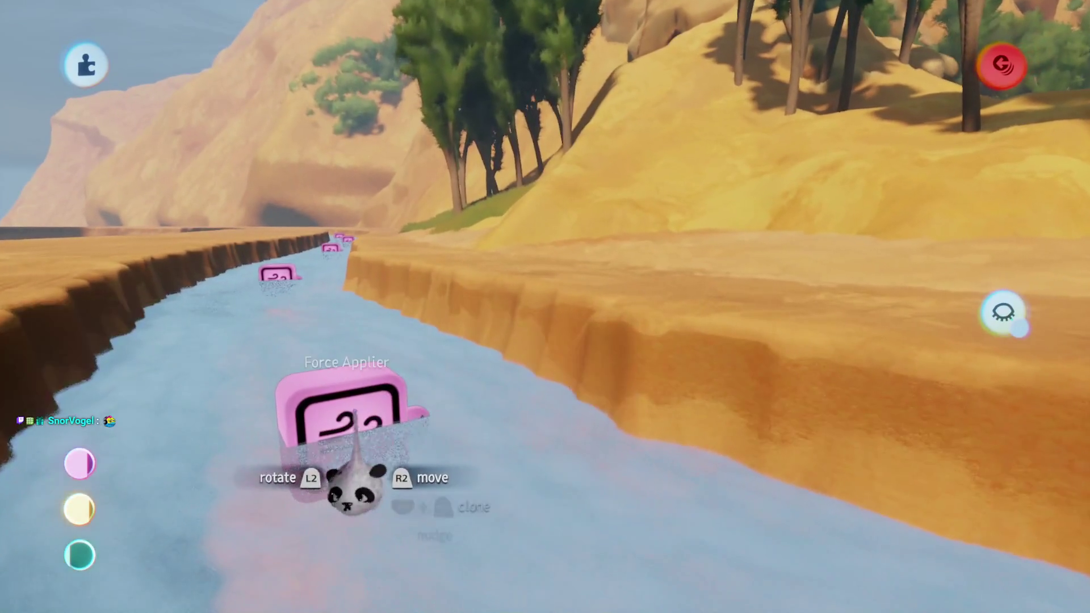
pyautogui.click(358, 476)
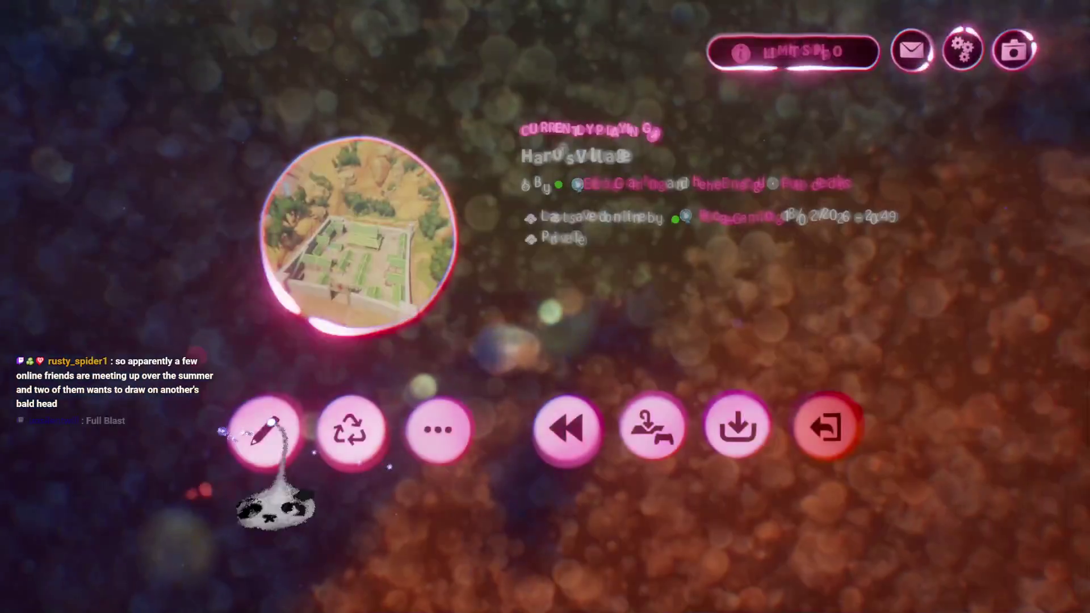
pyautogui.press('Escape')
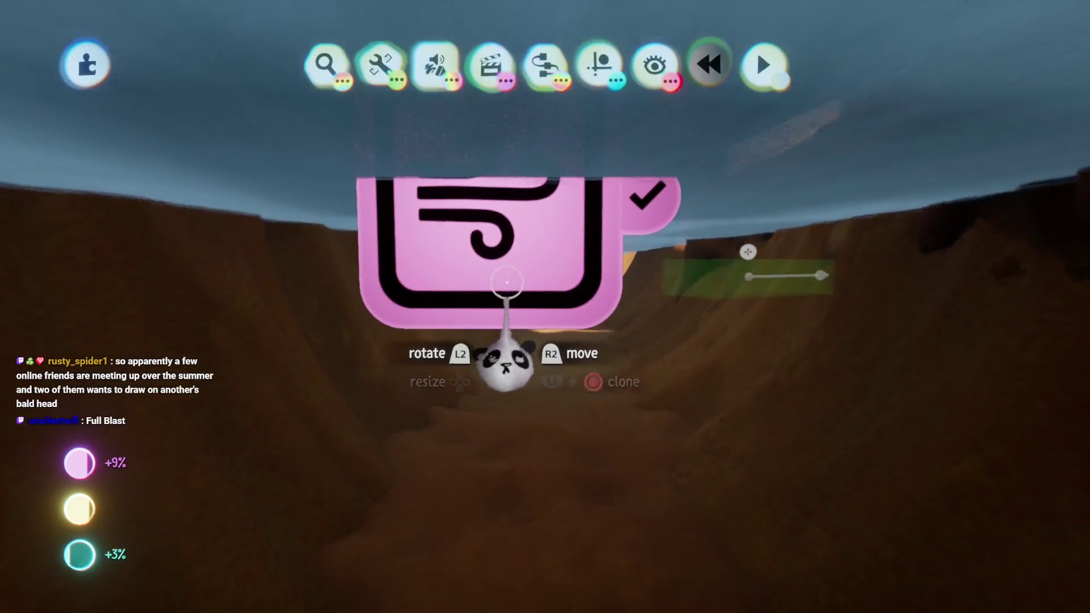
# Set the canyon force applier to 100% strength and 3.0 m/s force speed, then bring up the scene menu
pyautogui.click(533, 278)
pyautogui.click(533, 279)
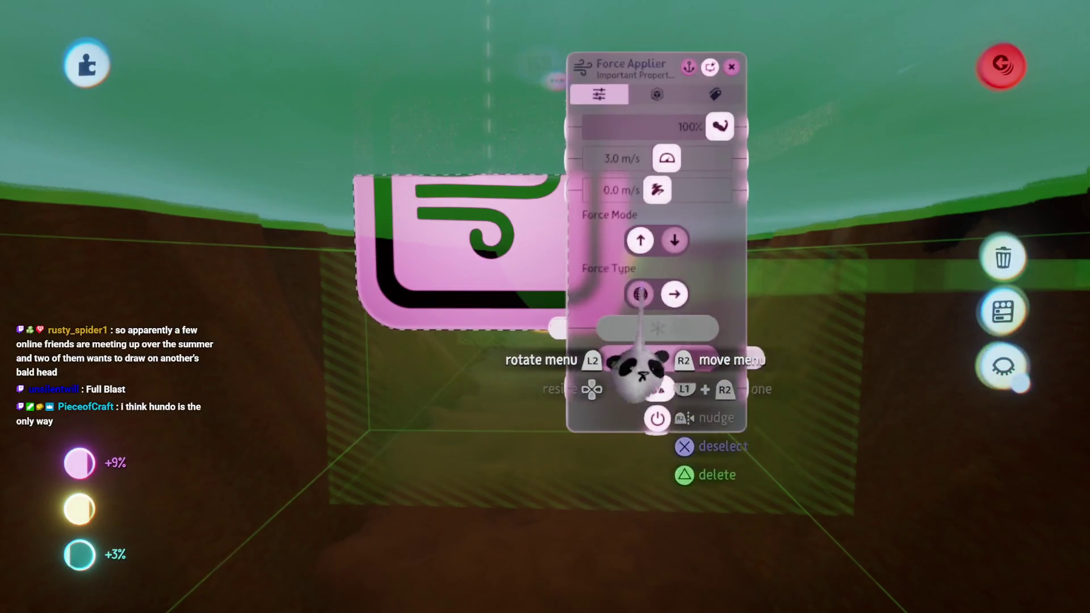
pyautogui.click(622, 158)
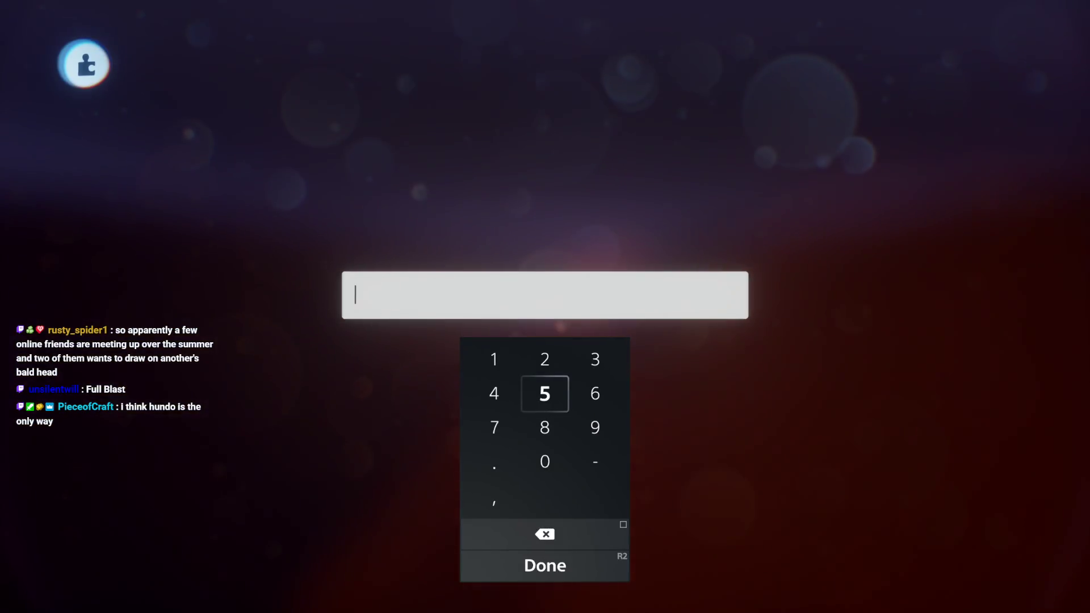
pyautogui.press('Escape')
pyautogui.press('Escape')
pyautogui.press('Escape')
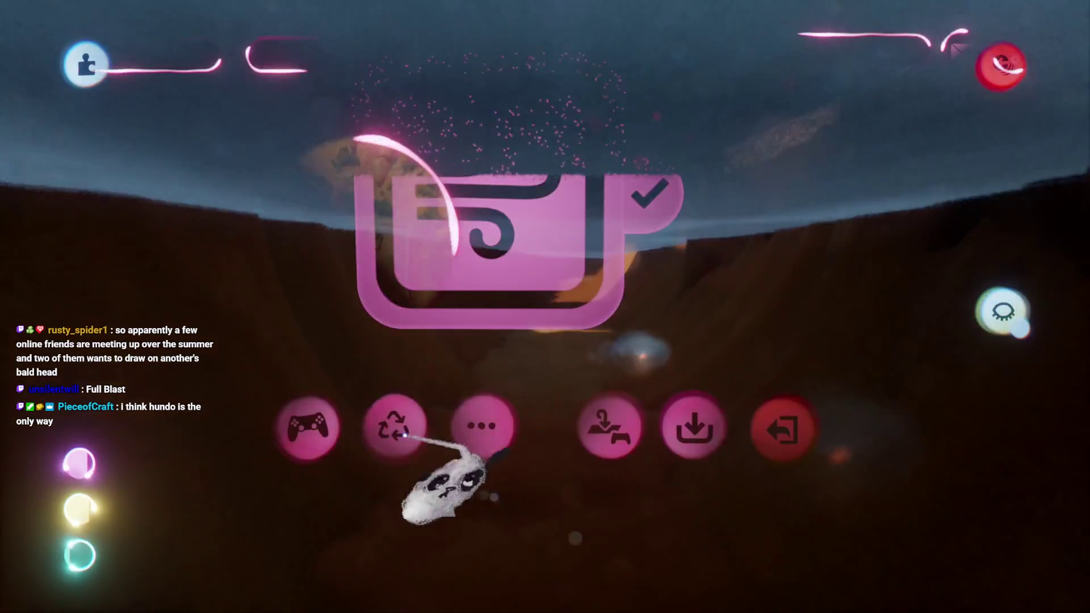
pyautogui.click(304, 428)
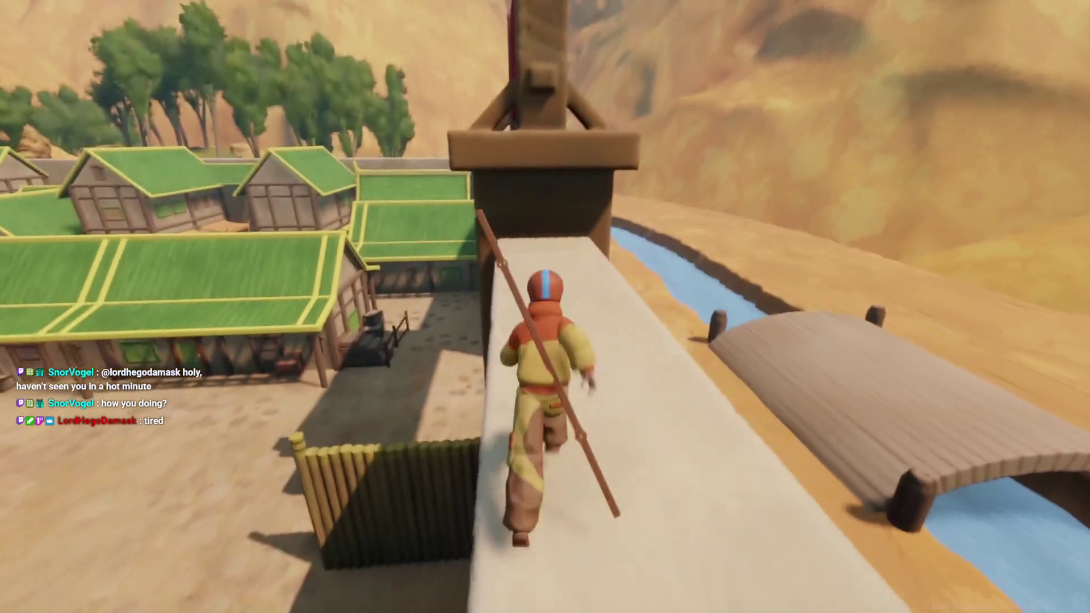
# Run the character onto the village wall and jump down into the courtyard
pyautogui.press('space')
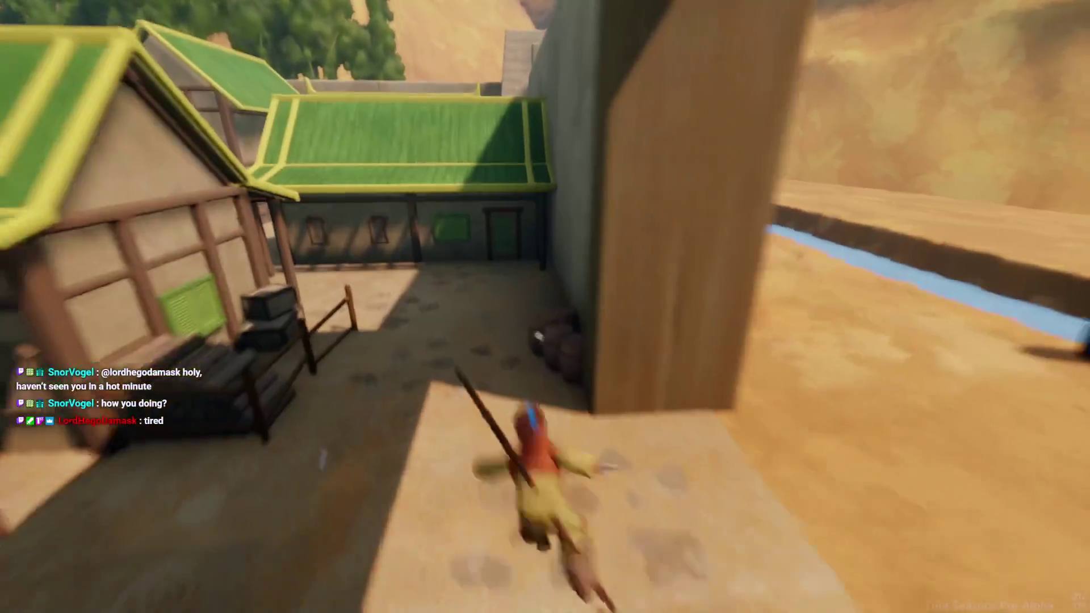
# Run across the courtyard and hill, glide over the canyon into the village, then pause
pyautogui.press('w')
pyautogui.press('w')
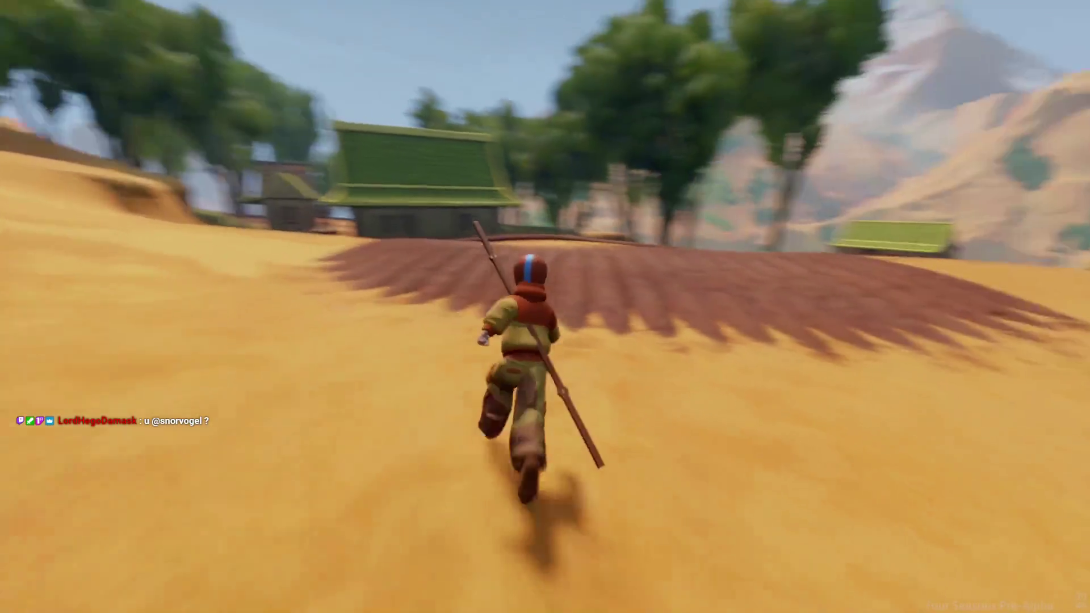
pyautogui.press('space')
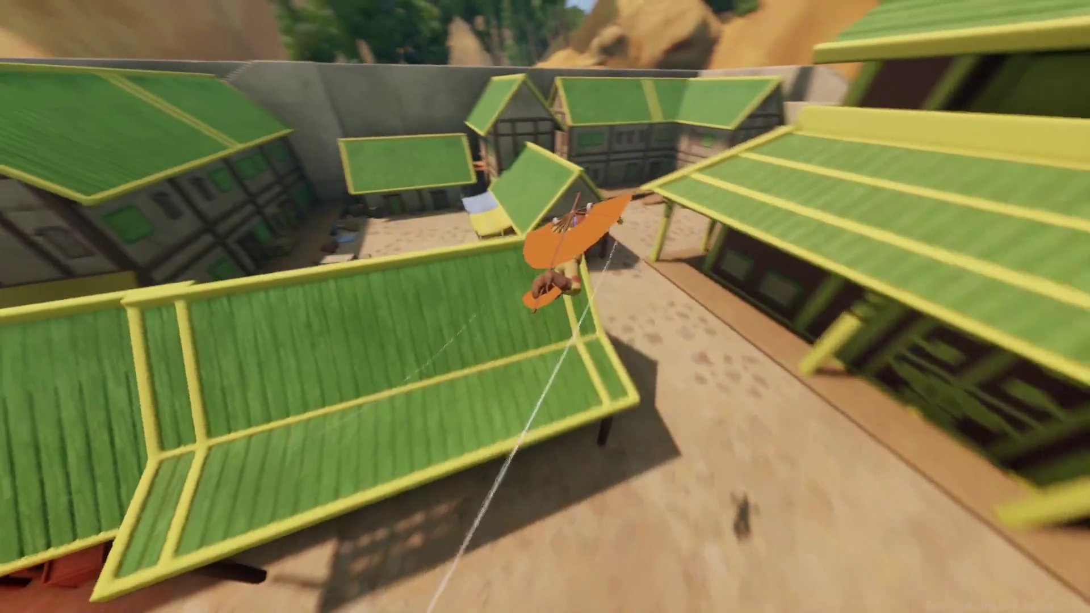
pyautogui.press('Escape')
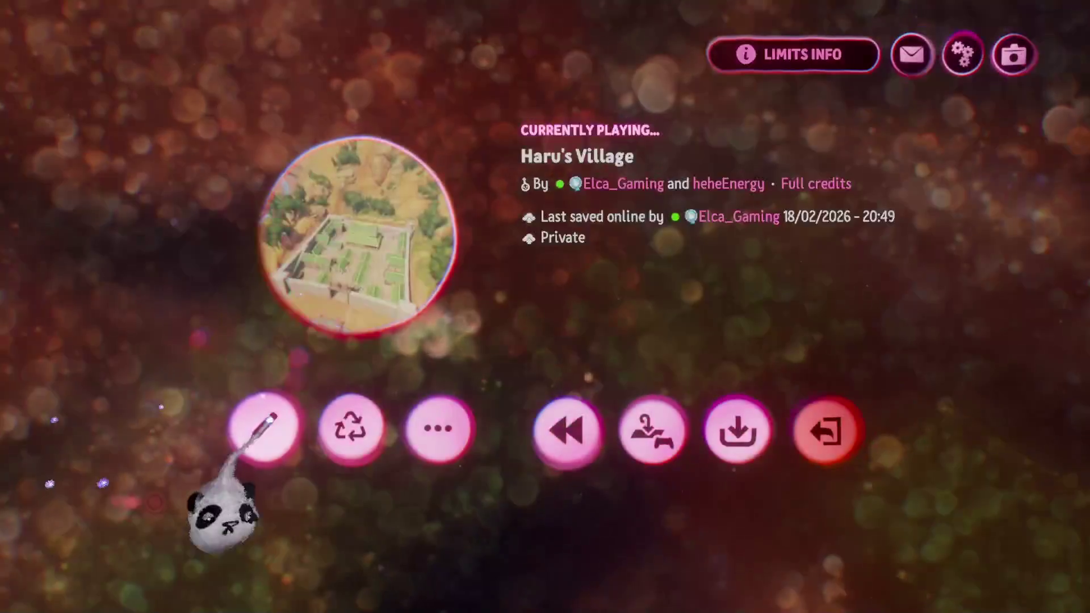
# Return to edit mode, fly the camera over the walled village, and reopen the scene menu
pyautogui.click(229, 443)
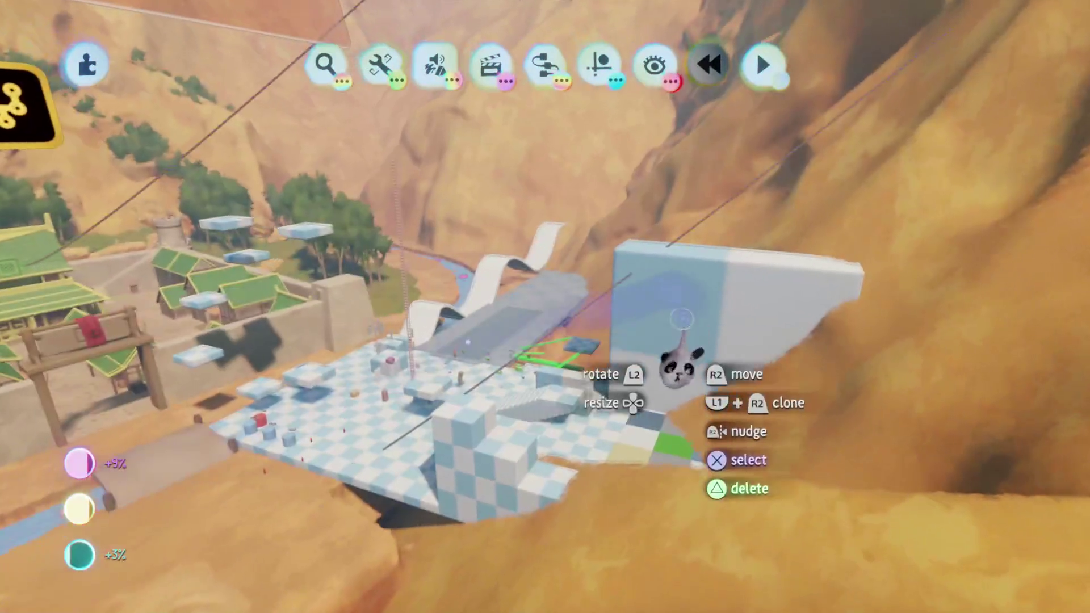
pyautogui.click(761, 63)
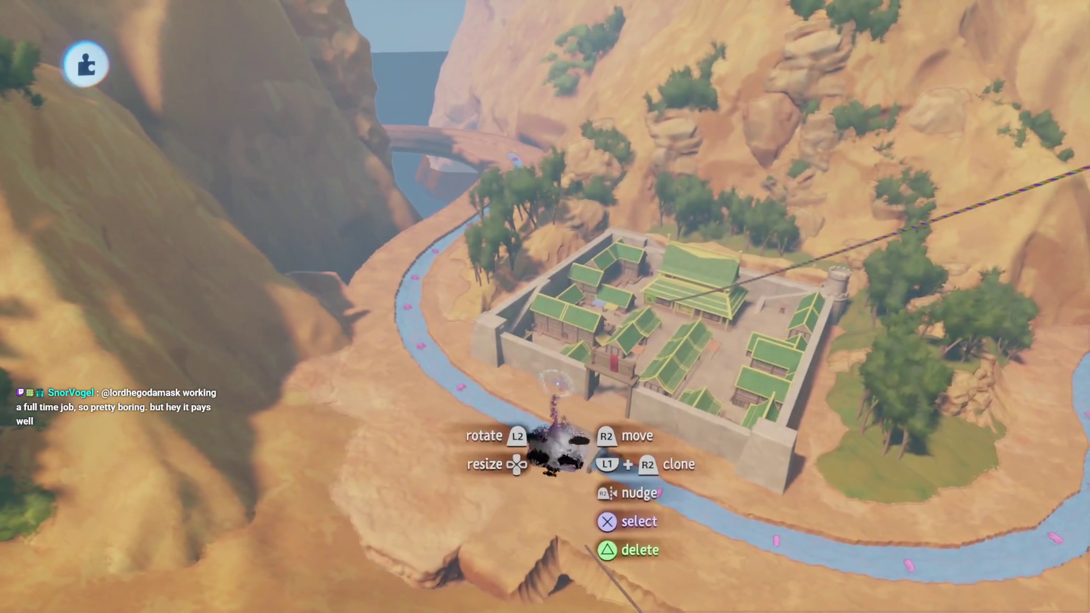
pyautogui.press('Escape')
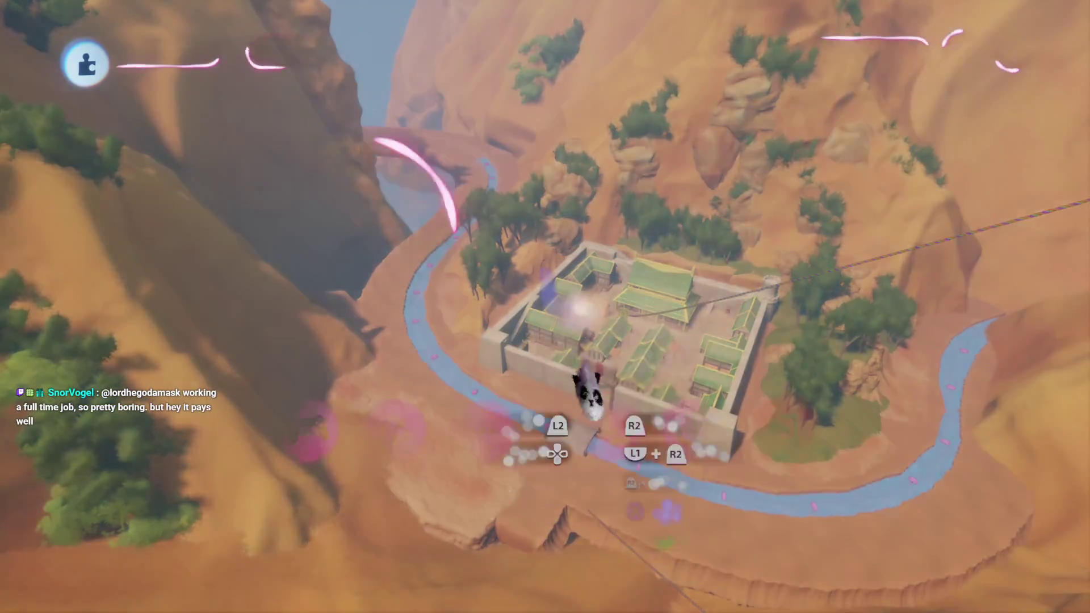
# Save Haru's Village as a private online version and return to editing
pyautogui.click(679, 408)
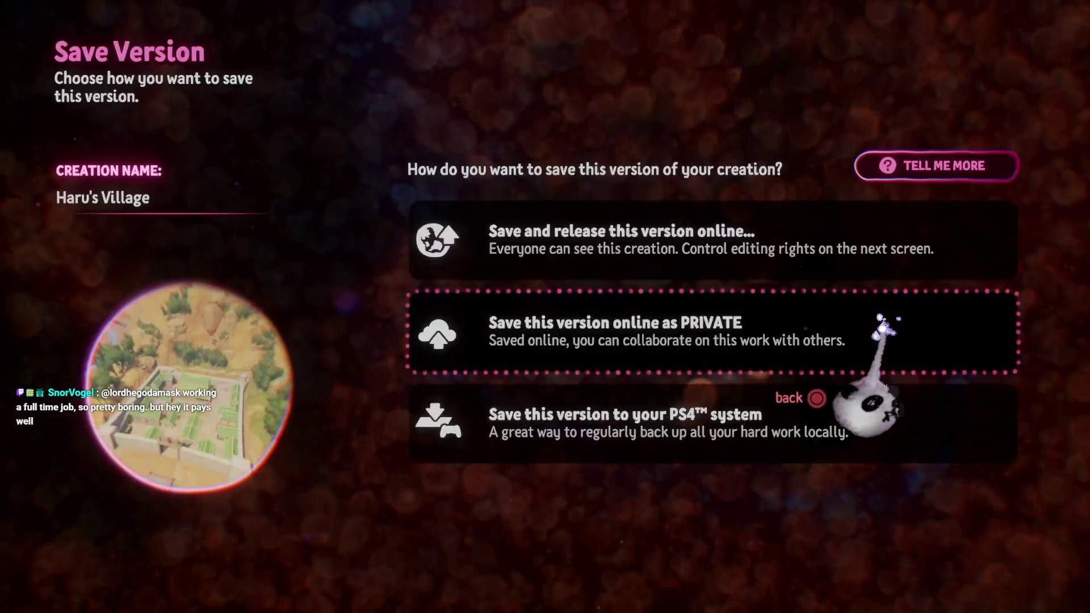
pyautogui.click(773, 316)
pyautogui.click(1006, 58)
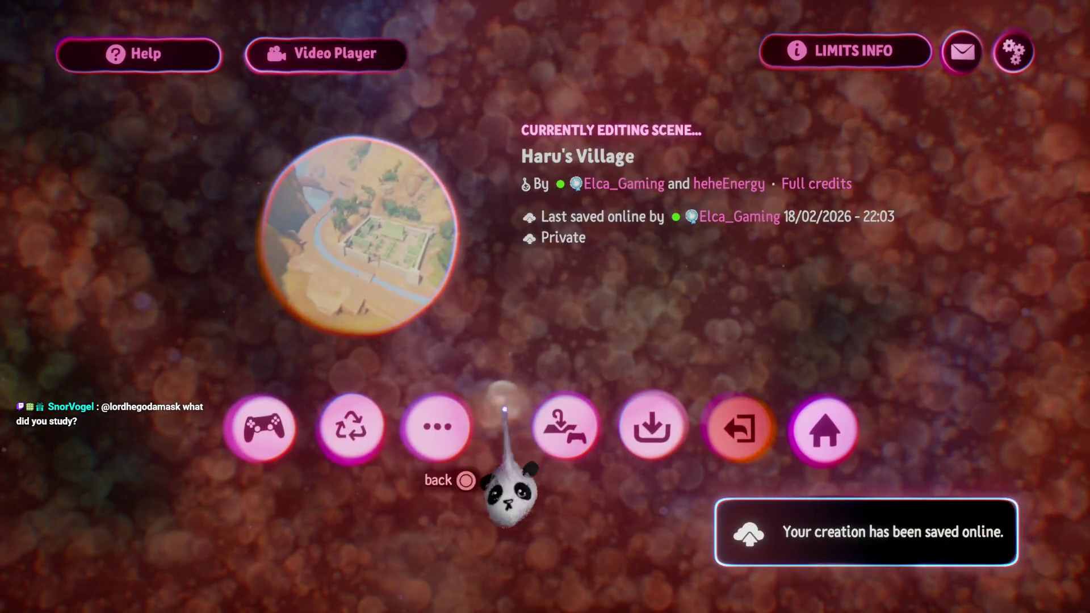
pyautogui.press('Escape')
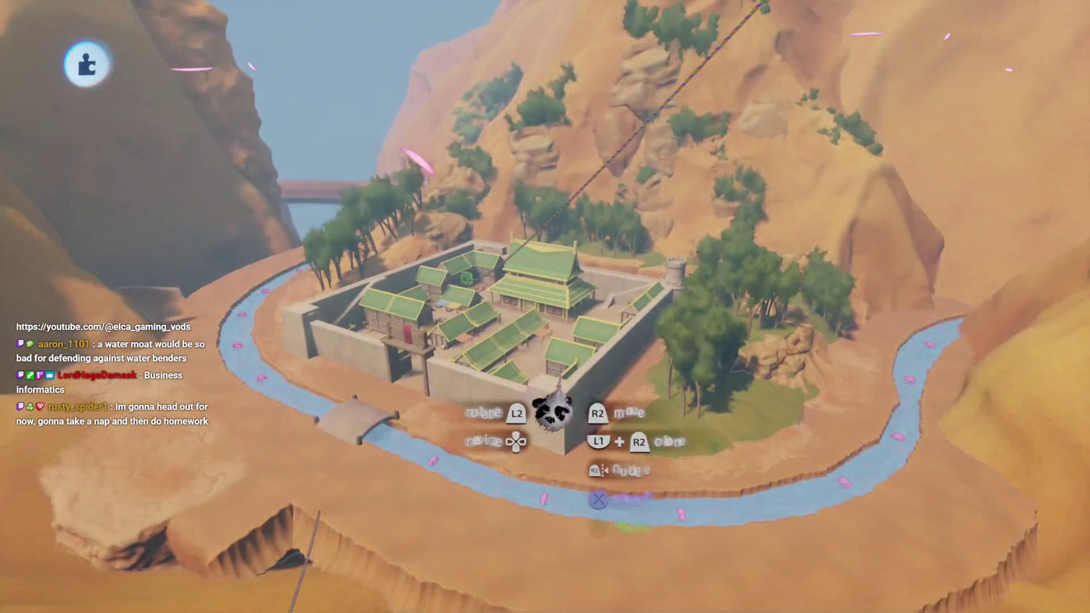
# Exit Haru's Village and open Haru's Village Assets from My Creations for editing
pyautogui.press('Escape')
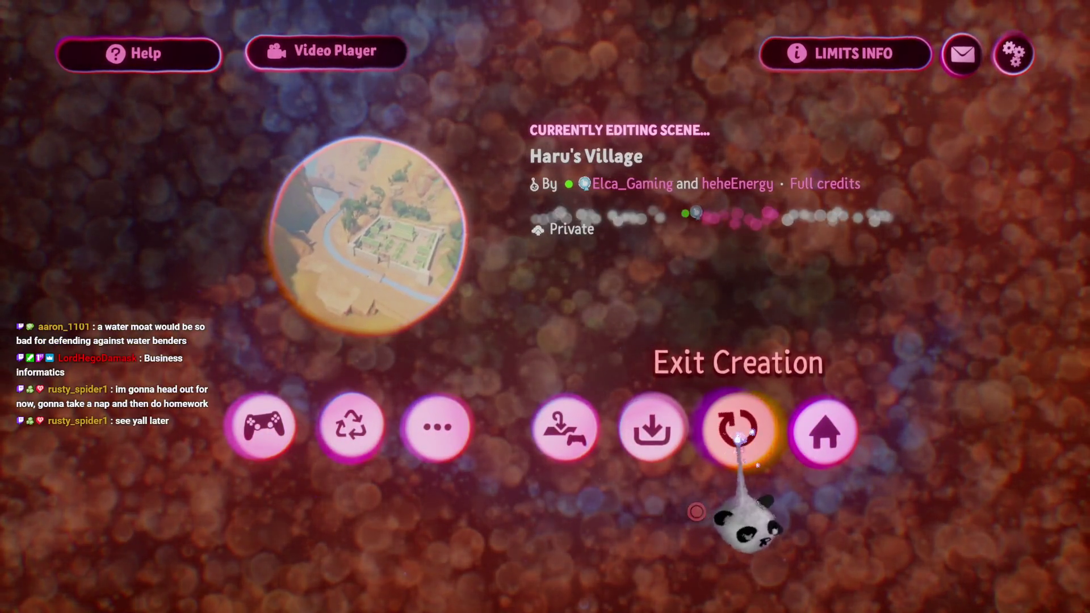
pyautogui.click(738, 438)
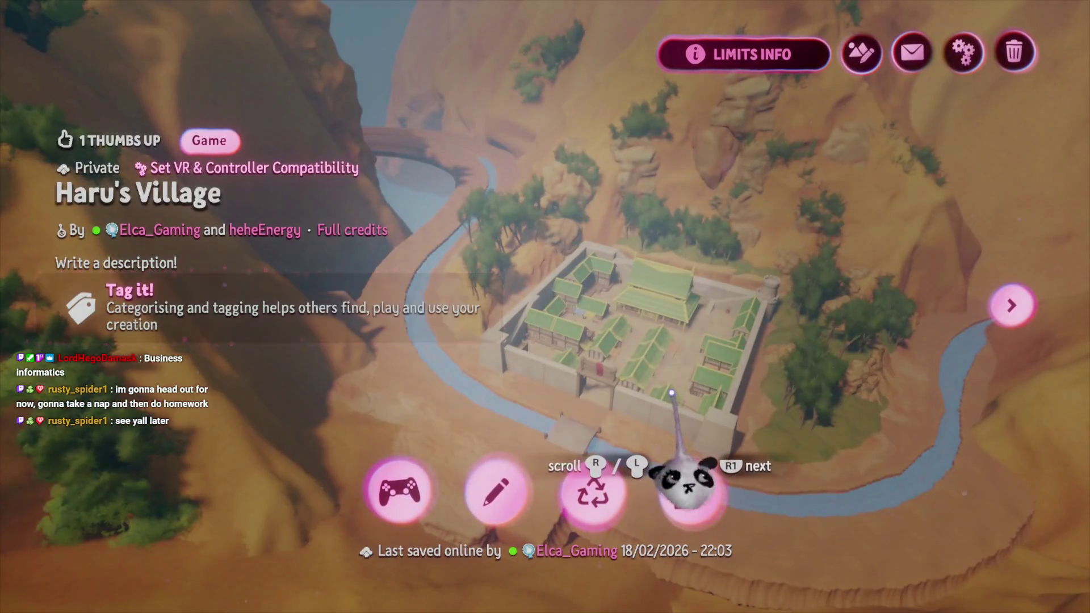
pyautogui.press('Escape')
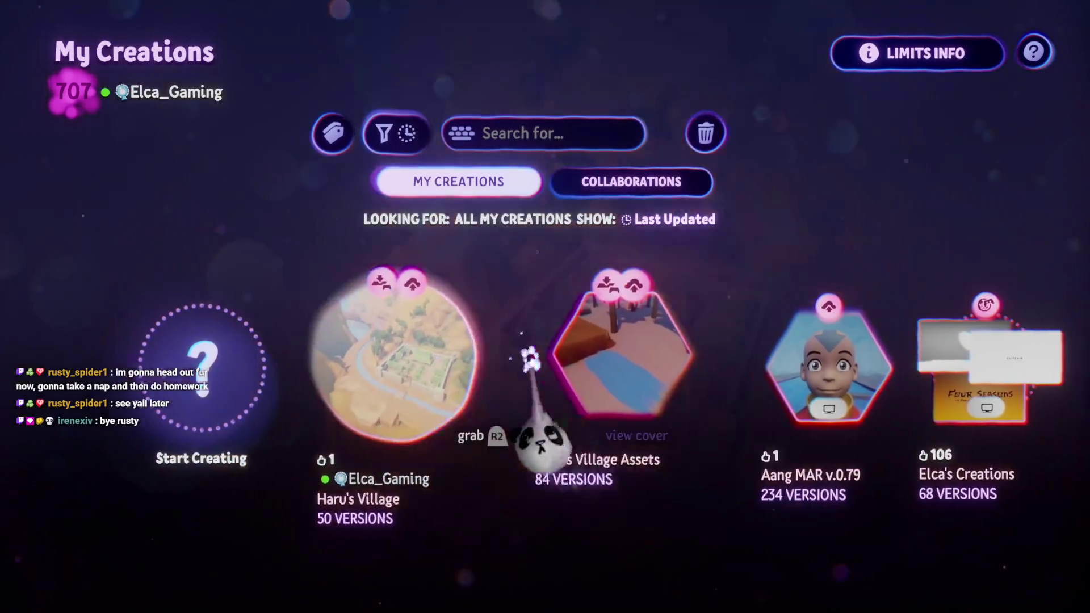
pyautogui.click(527, 351)
pyautogui.click(499, 487)
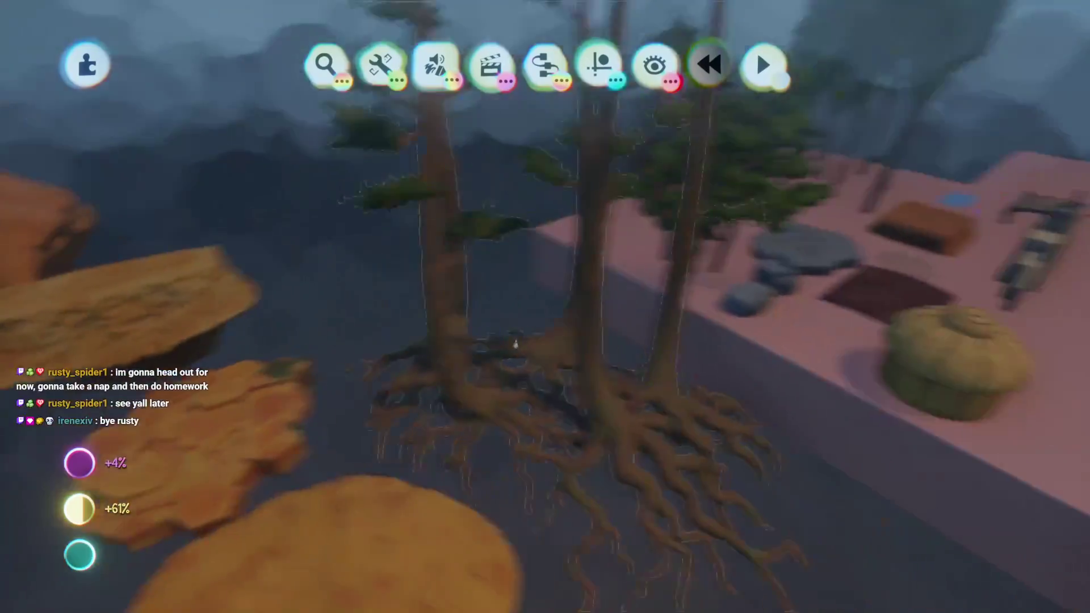
pyautogui.moveTo(499, 341)
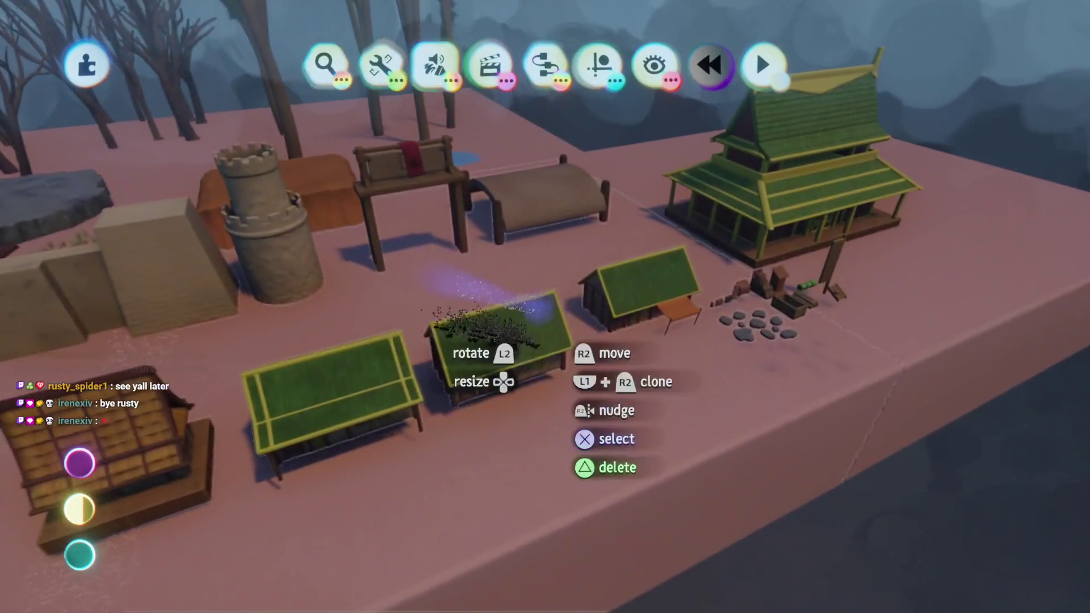
pyautogui.scroll(5, 488, 317)
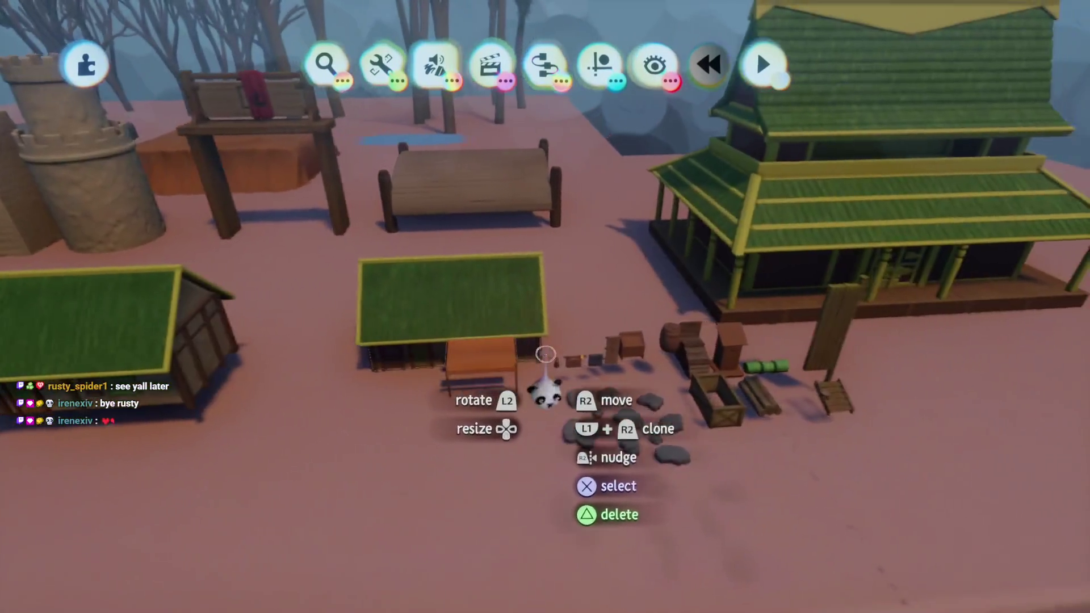
pyautogui.scroll(-3, 545, 354)
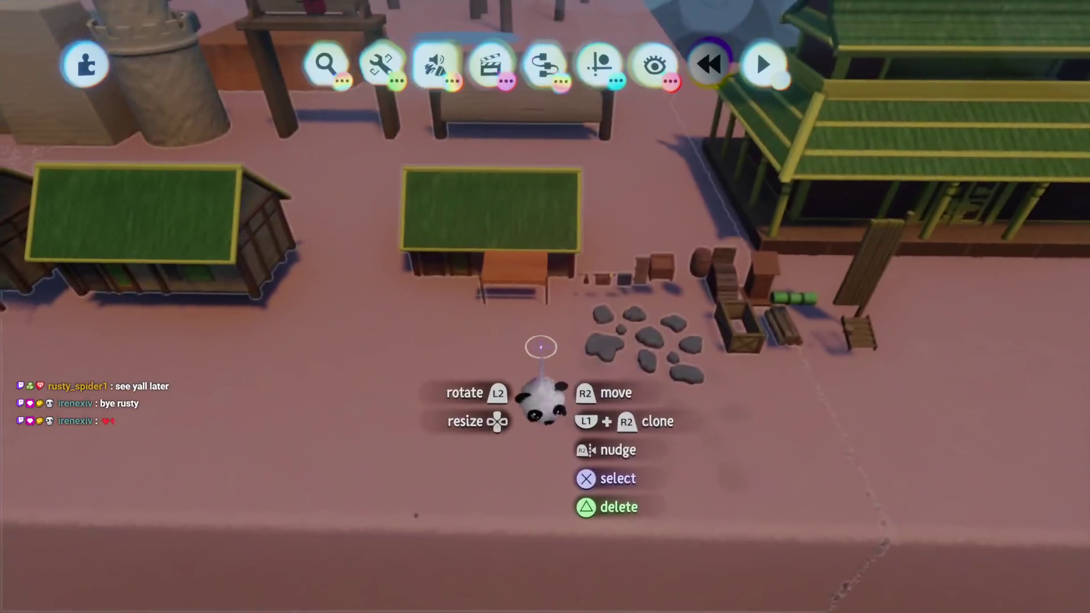
pyautogui.scroll(5, 545, 354)
pyautogui.scroll(5, 545, 306)
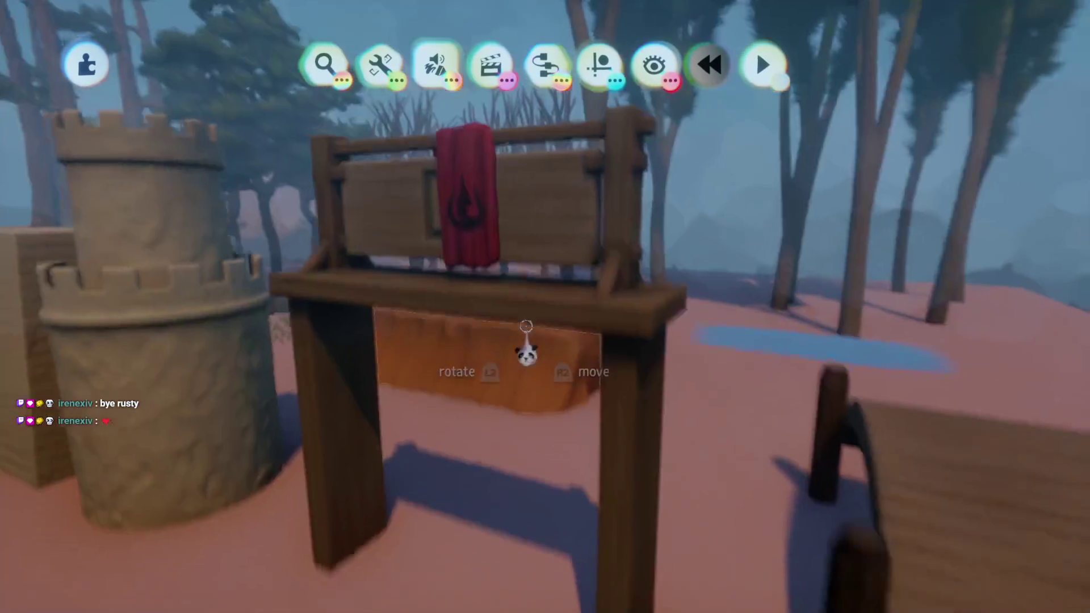
pyautogui.hscroll(5, 535, 360)
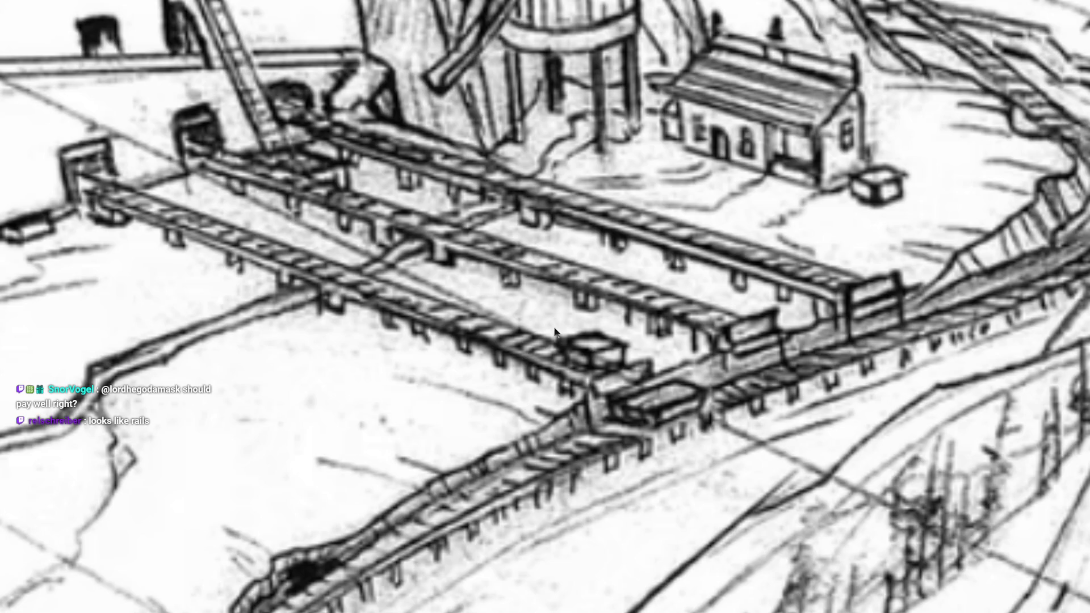
# Zoom and pan the rail sketch to study the upper-left platforms and cart junction, then return to Dreams
pyautogui.scroll(5, 205, 233)
pyautogui.scroll(3, 213, 246)
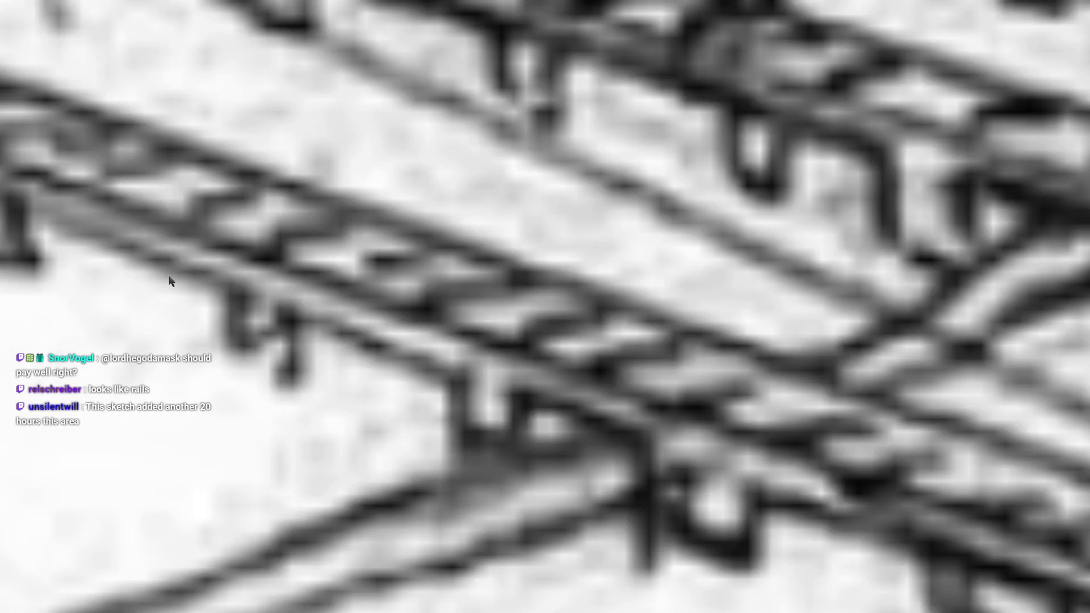
pyautogui.scroll(-5, 301, 257)
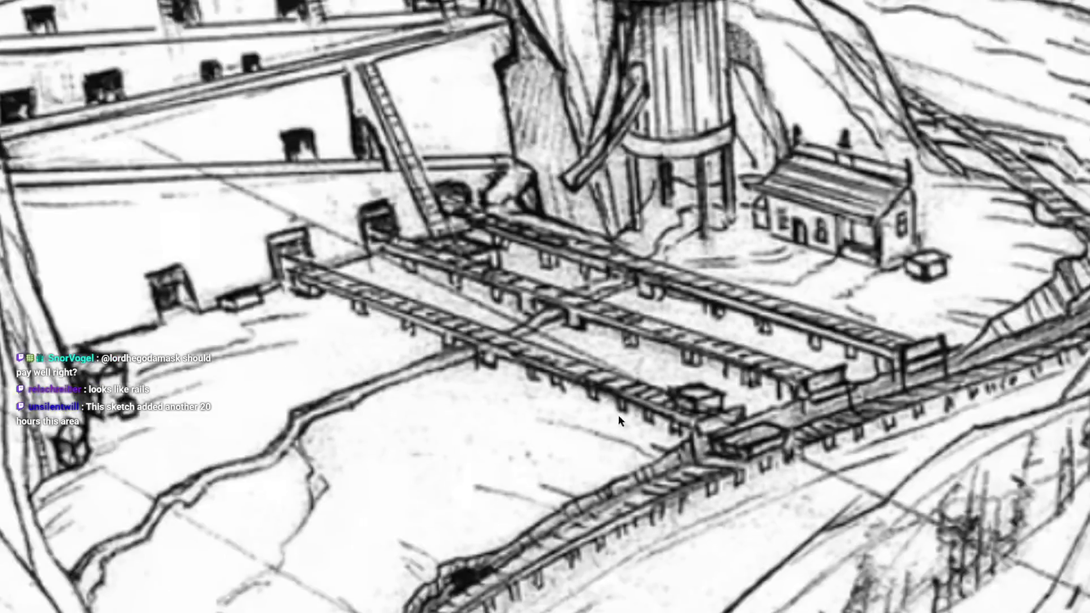
pyautogui.moveTo(618, 415)
pyautogui.mouseDown()
pyautogui.moveTo(539, 352)
pyautogui.moveTo(363, 428)
pyautogui.moveTo(369, 393)
pyautogui.moveTo(470, 376)
pyautogui.mouseUp()
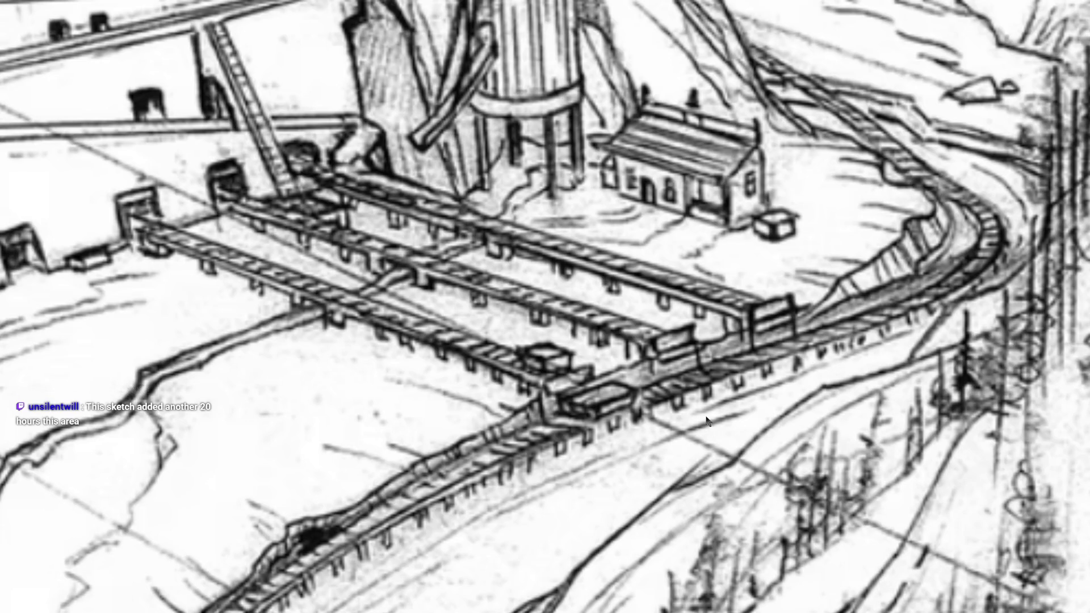
pyautogui.scroll(5, 624, 435)
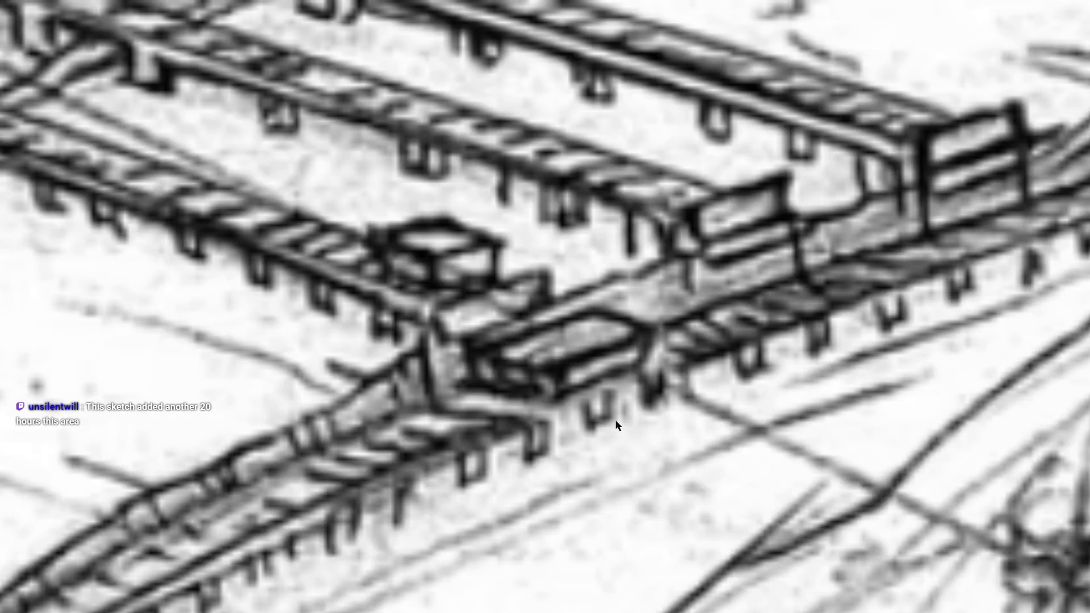
pyautogui.scroll(-5, 747, 335)
pyautogui.scroll(4, 672, 419)
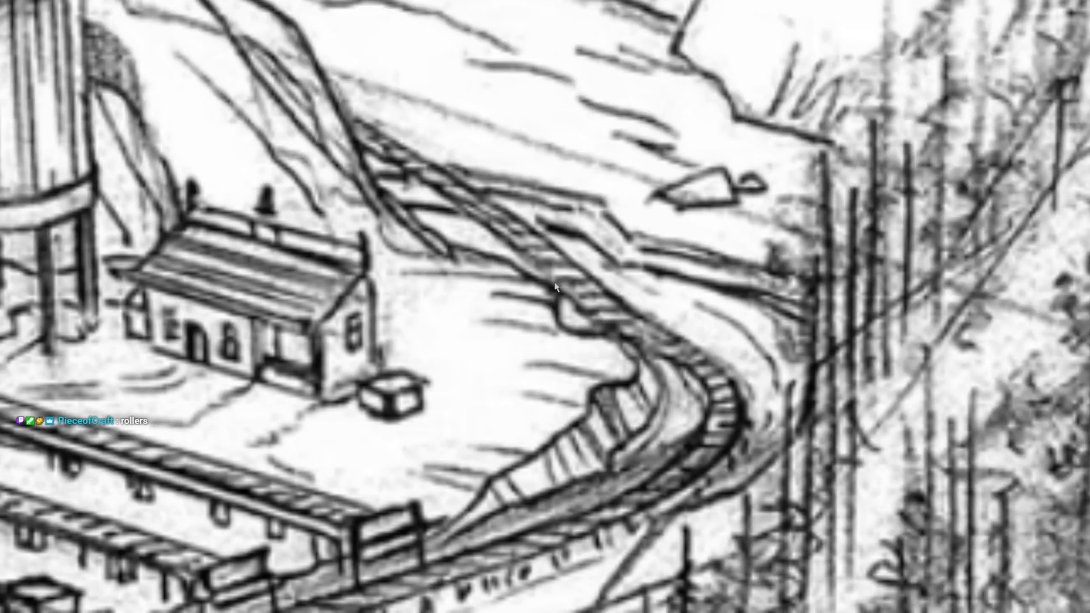
pyautogui.scroll(-3, 554, 287)
pyautogui.scroll(7, 576, 404)
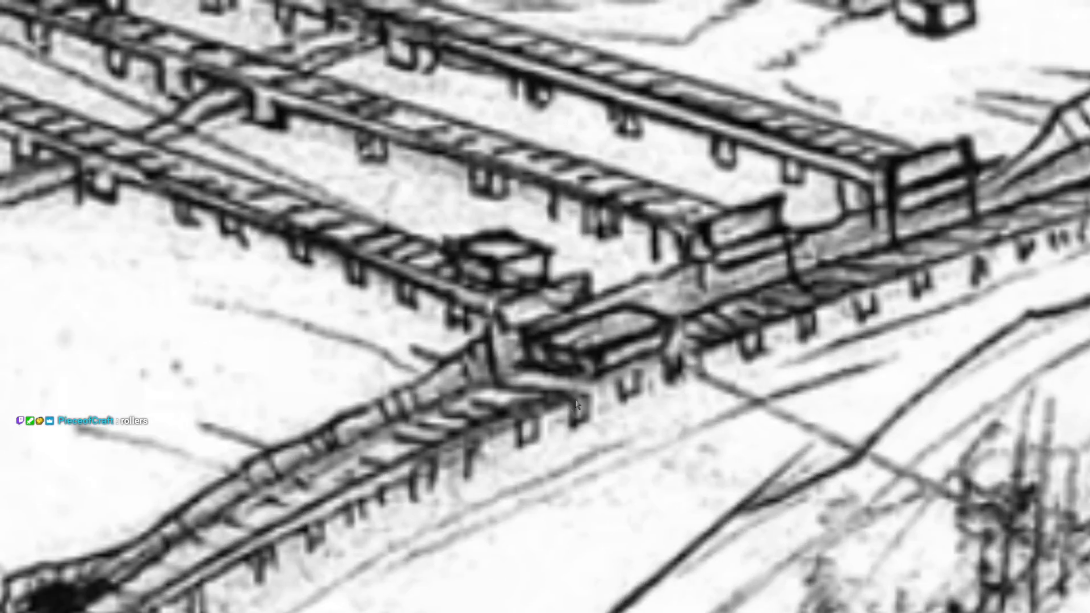
pyautogui.moveTo(576, 404); pyautogui.dragTo(607, 373)
pyautogui.scroll(-5, 603, 370)
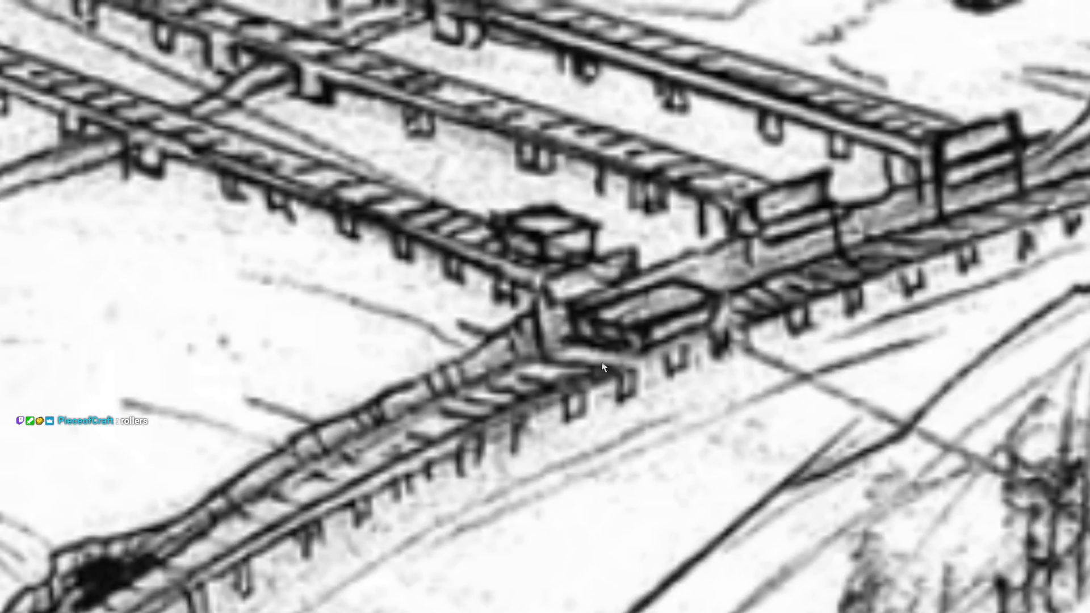
pyautogui.moveTo(121, 231)
pyautogui.mouseDown()
pyautogui.moveTo(190, 226)
pyautogui.moveTo(225, 272)
pyautogui.moveTo(693, 348)
pyautogui.mouseUp()
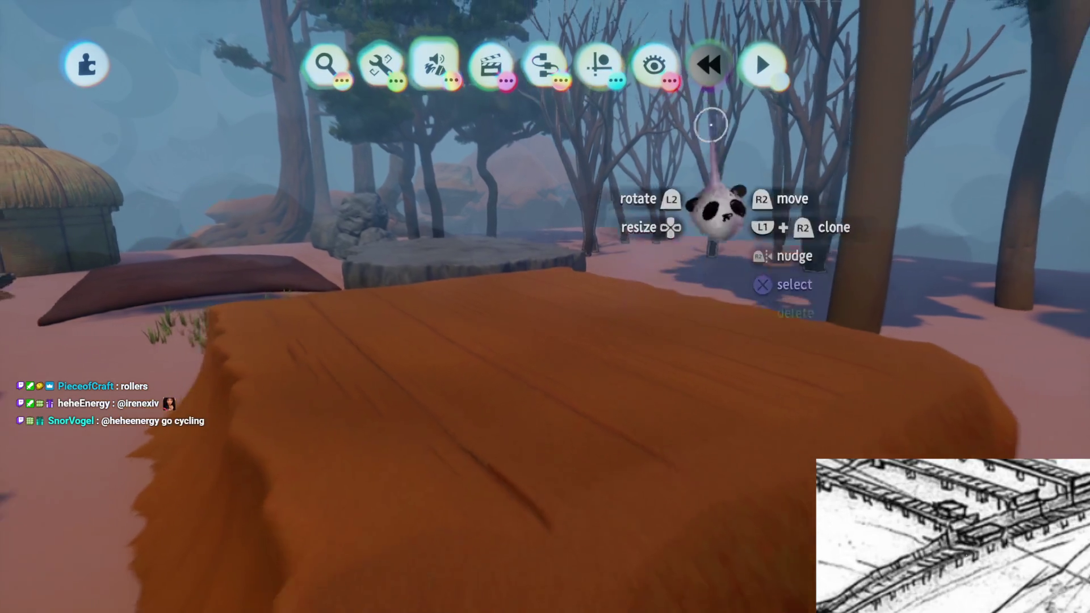
# Check the grid snapping options and start sculpting a new cylinder shape
pyautogui.moveTo(617, 368)
pyautogui.mouseDown()
pyautogui.moveTo(586, 382)
pyautogui.moveTo(567, 146)
pyautogui.moveTo(583, 109)
pyautogui.moveTo(460, 181)
pyautogui.moveTo(540, 295)
pyautogui.moveTo(499, 207)
pyautogui.moveTo(573, 357)
pyautogui.moveTo(547, 176)
pyautogui.moveTo(409, 68)
pyautogui.moveTo(434, 57)
pyautogui.moveTo(328, 119)
pyautogui.mouseUp()
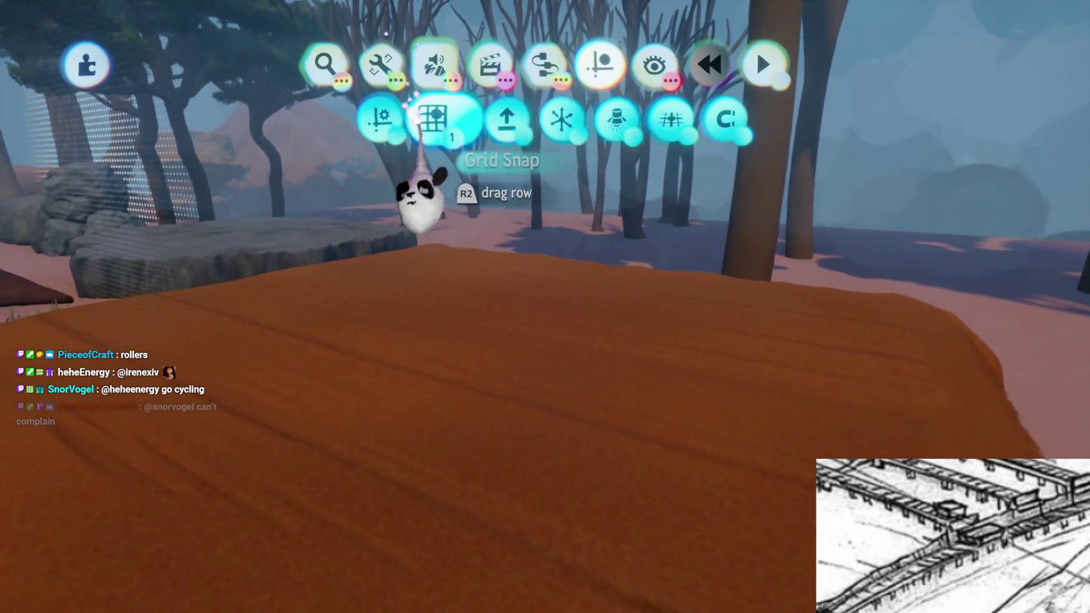
pyautogui.click(433, 121)
pyautogui.click(328, 119)
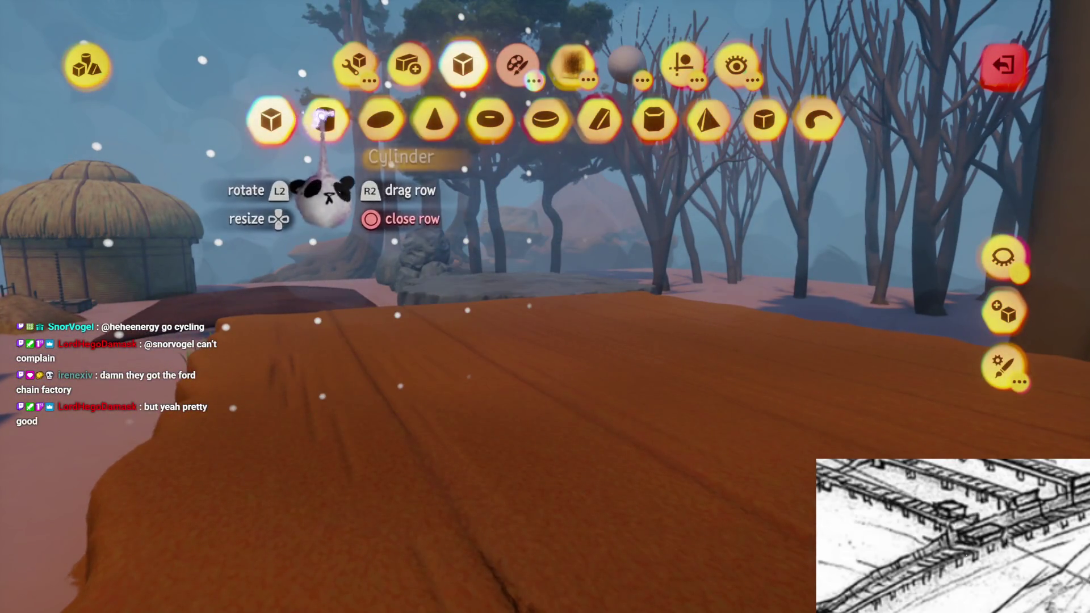
# Reduce the stamping guides from 3 to 2 and pick a colour for the cylinder
pyautogui.click(576, 117)
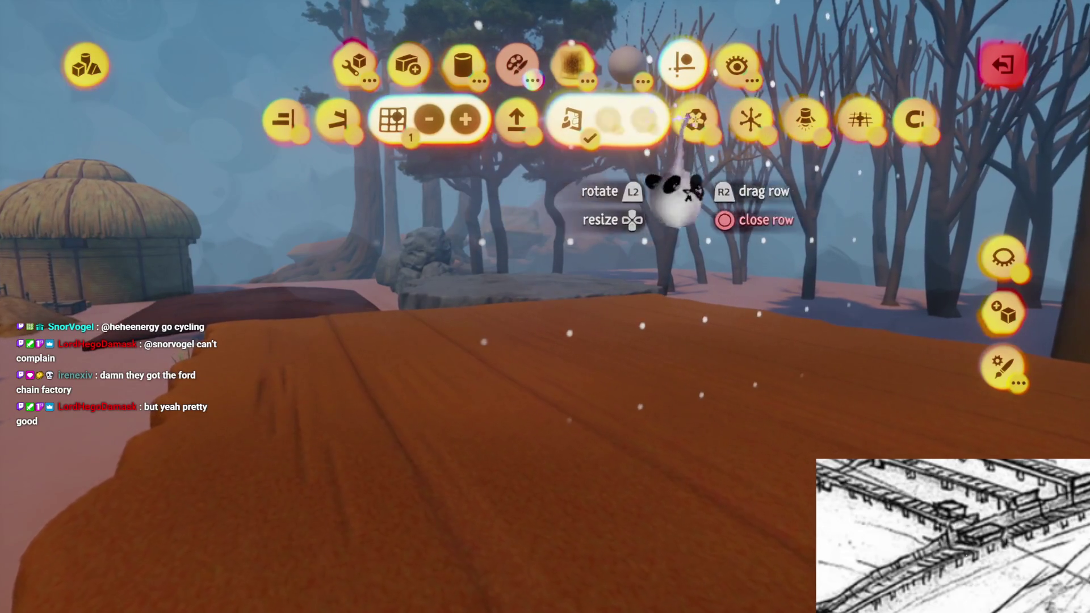
pyautogui.click(689, 120)
pyautogui.click(726, 118)
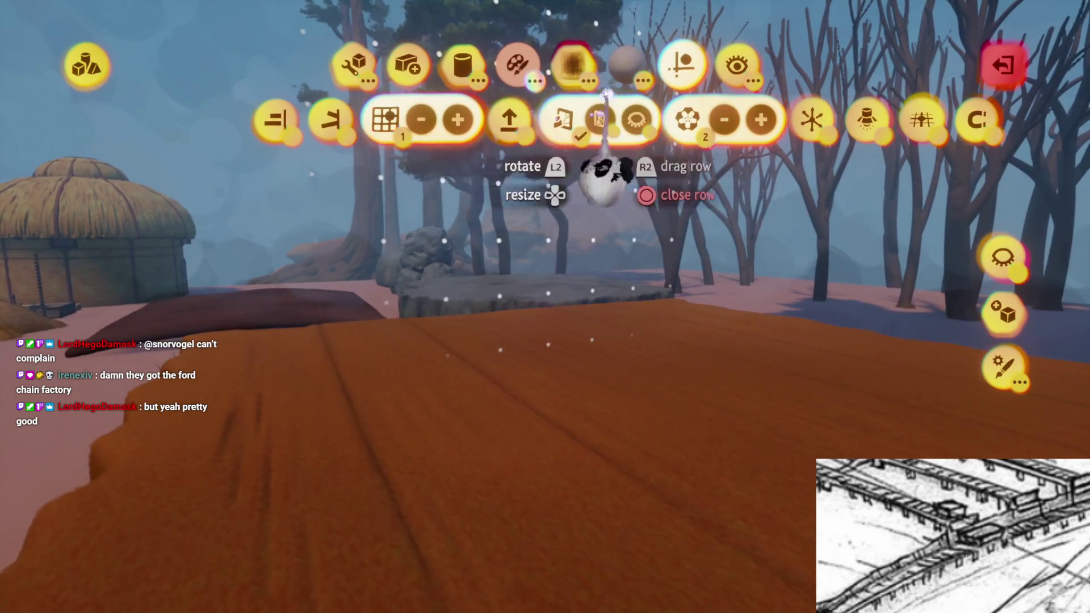
pyautogui.click(504, 84)
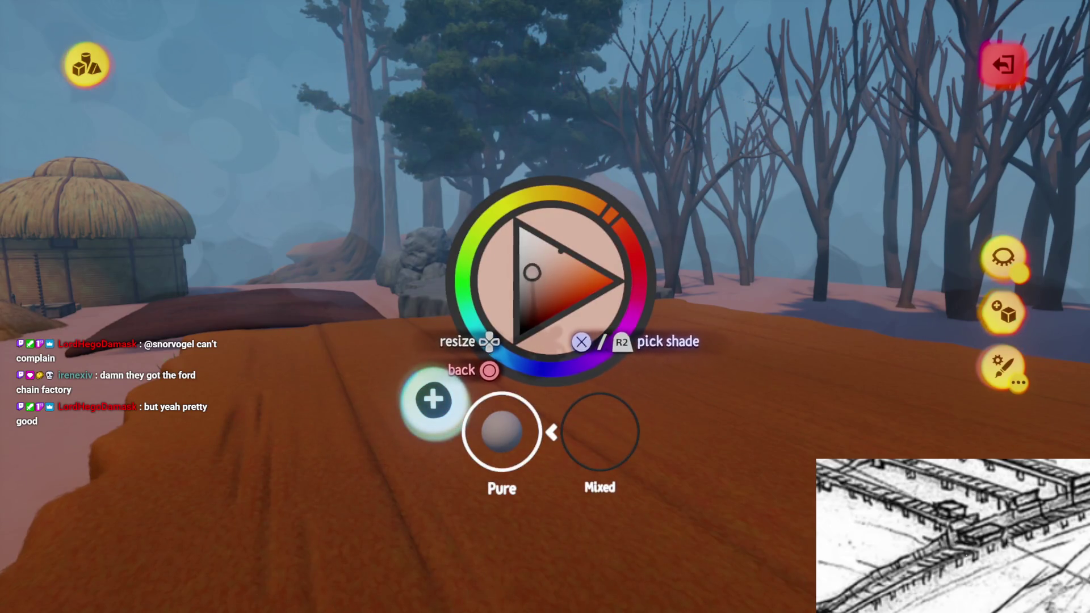
pyautogui.click(433, 400)
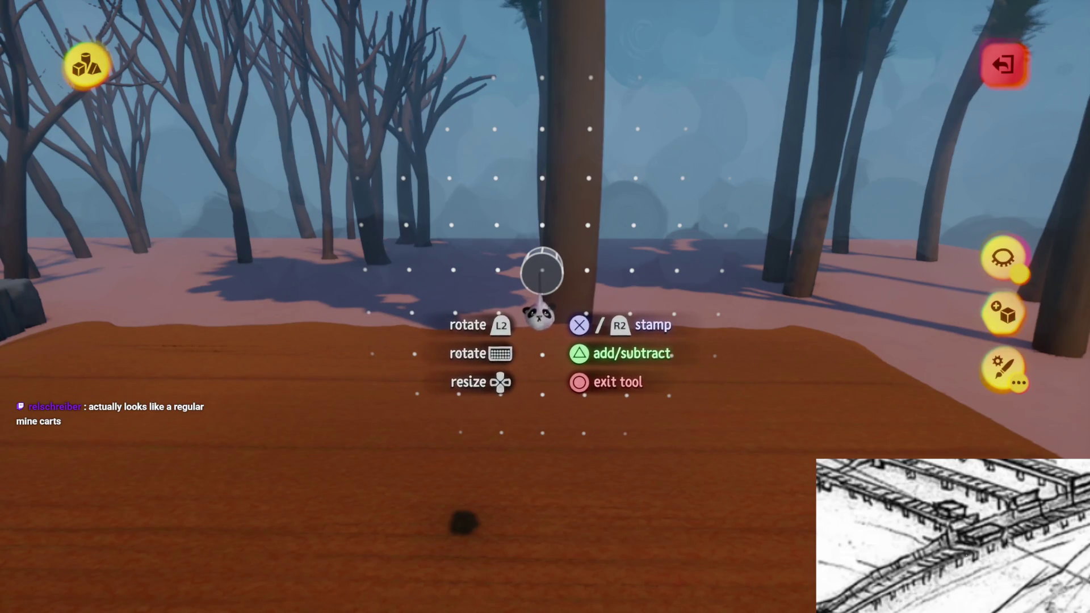
# Stretch the cylinder into a long log and clone it into a row of 13 rollers
pyautogui.press('Escape')
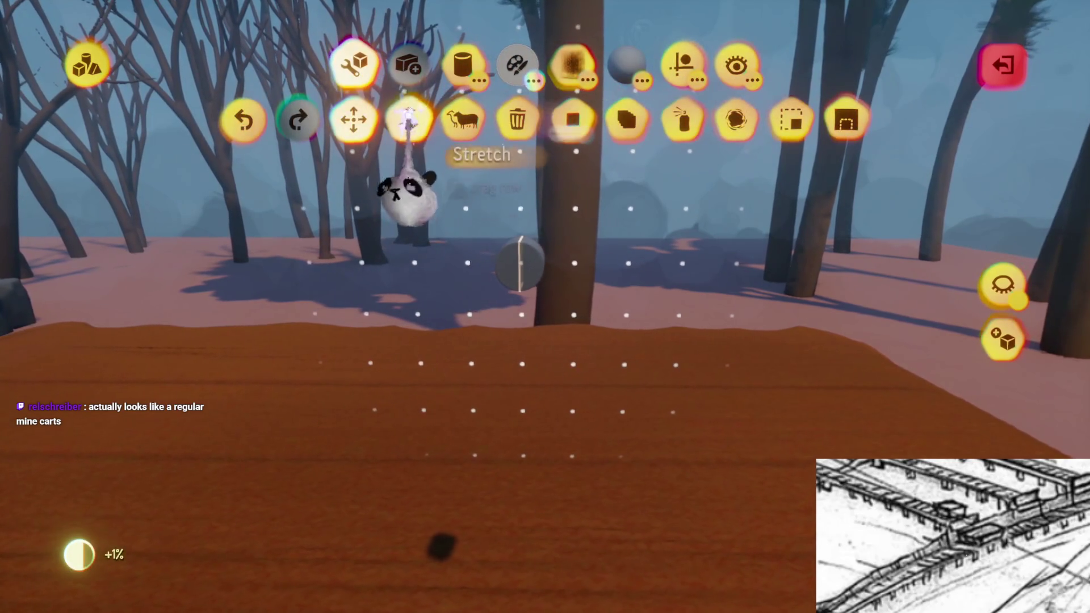
pyautogui.press('Escape')
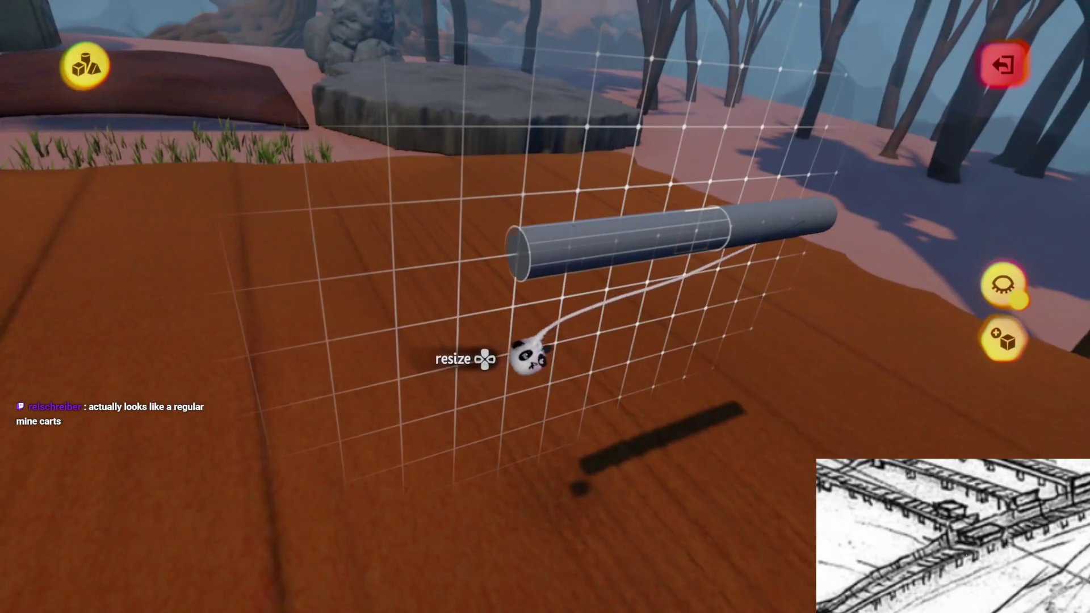
pyautogui.moveTo(529, 358)
pyautogui.mouseDown()
pyautogui.moveTo(526, 377)
pyautogui.moveTo(521, 335)
pyautogui.moveTo(591, 316)
pyautogui.moveTo(579, 328)
pyautogui.moveTo(595, 284)
pyautogui.moveTo(576, 275)
pyautogui.moveTo(600, 283)
pyautogui.moveTo(565, 292)
pyautogui.moveTo(591, 296)
pyautogui.moveTo(507, 130)
pyautogui.moveTo(535, 330)
pyautogui.moveTo(518, 389)
pyautogui.moveTo(555, 384)
pyautogui.moveTo(545, 348)
pyautogui.moveTo(591, 287)
pyautogui.moveTo(552, 316)
pyautogui.moveTo(557, 384)
pyautogui.moveTo(544, 204)
pyautogui.mouseUp()
pyautogui.press('Right')
pyautogui.press('Right')
pyautogui.press('Right')
pyautogui.hotkey('ctrl', 'z')
pyautogui.moveTo(540, 311)
pyautogui.mouseDown()
pyautogui.moveTo(526, 390)
pyautogui.moveTo(564, 365)
pyautogui.moveTo(596, 289)
pyautogui.moveTo(675, 343)
pyautogui.moveTo(554, 377)
pyautogui.moveTo(576, 340)
pyautogui.mouseUp()
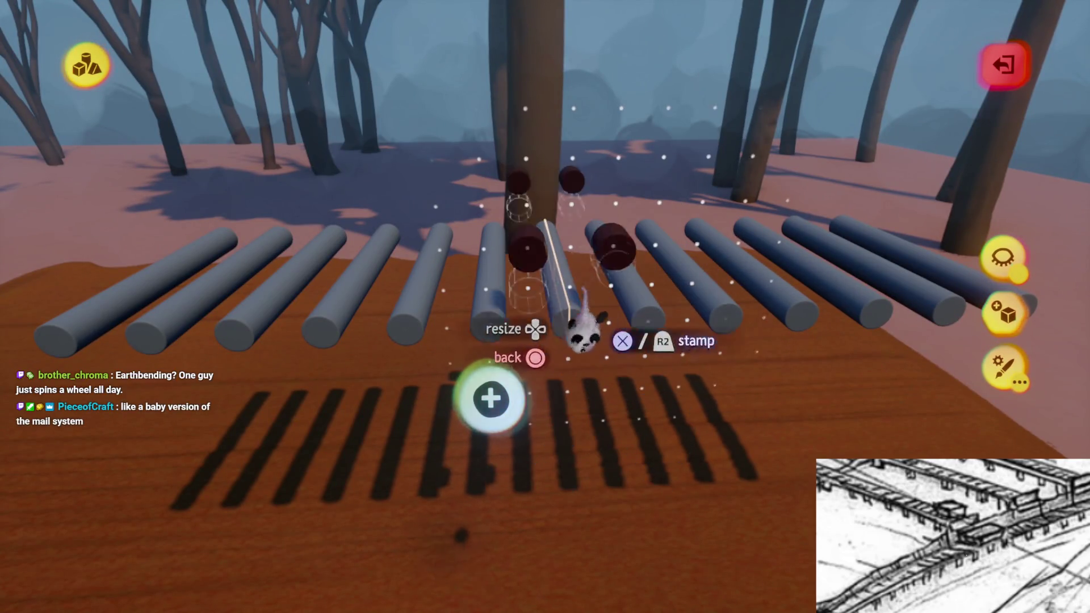
# Pick a dark brown colour for a cylinder cap stamp near the rollers
pyautogui.press('Escape')
pyautogui.moveTo(564, 389)
pyautogui.mouseDown()
pyautogui.moveTo(559, 369)
pyautogui.moveTo(559, 408)
pyautogui.moveTo(559, 372)
pyautogui.mouseUp()
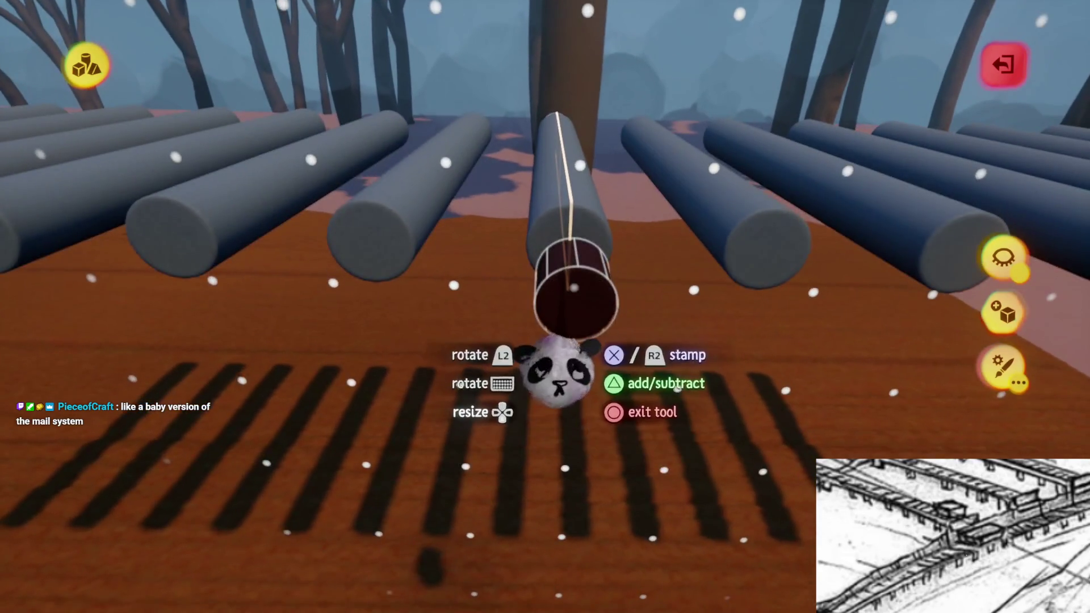
pyautogui.press('c')
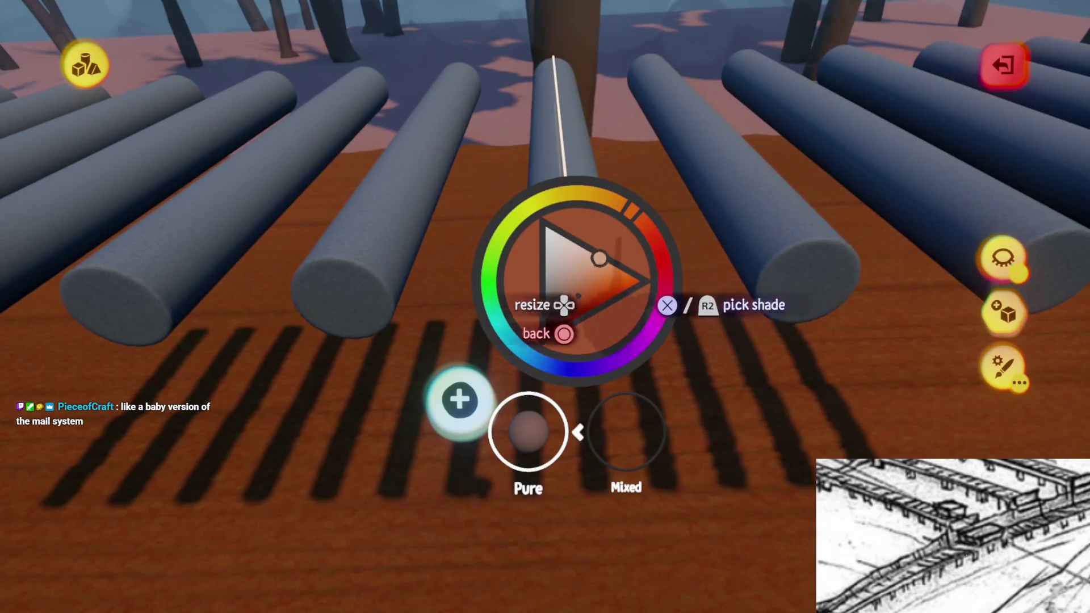
pyautogui.press('Escape')
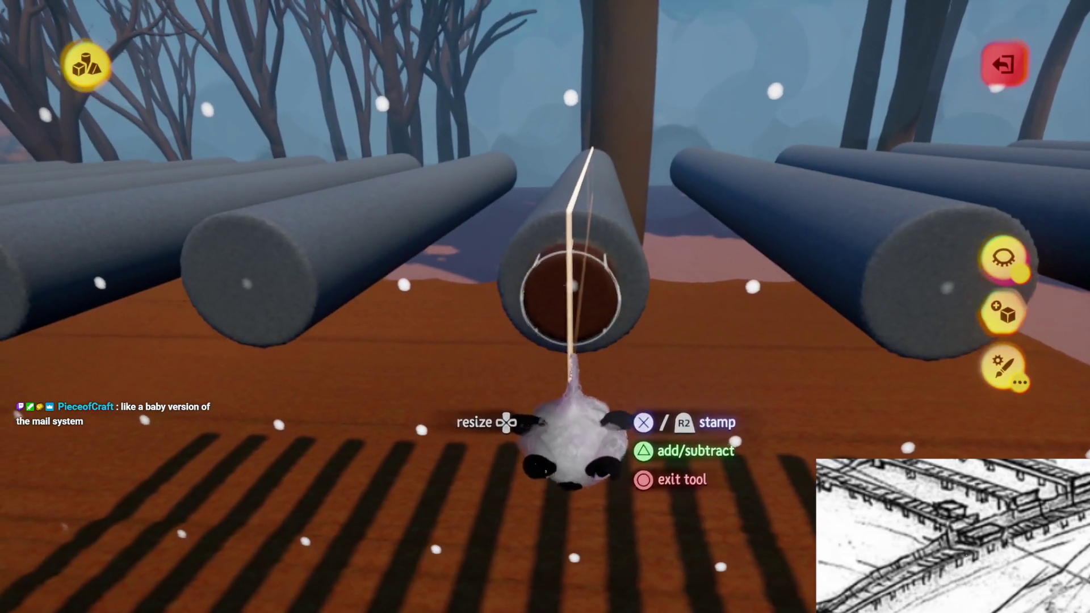
# Position a cap on a roller end and clone caps onto the rollers' other ends
pyautogui.press('Escape')
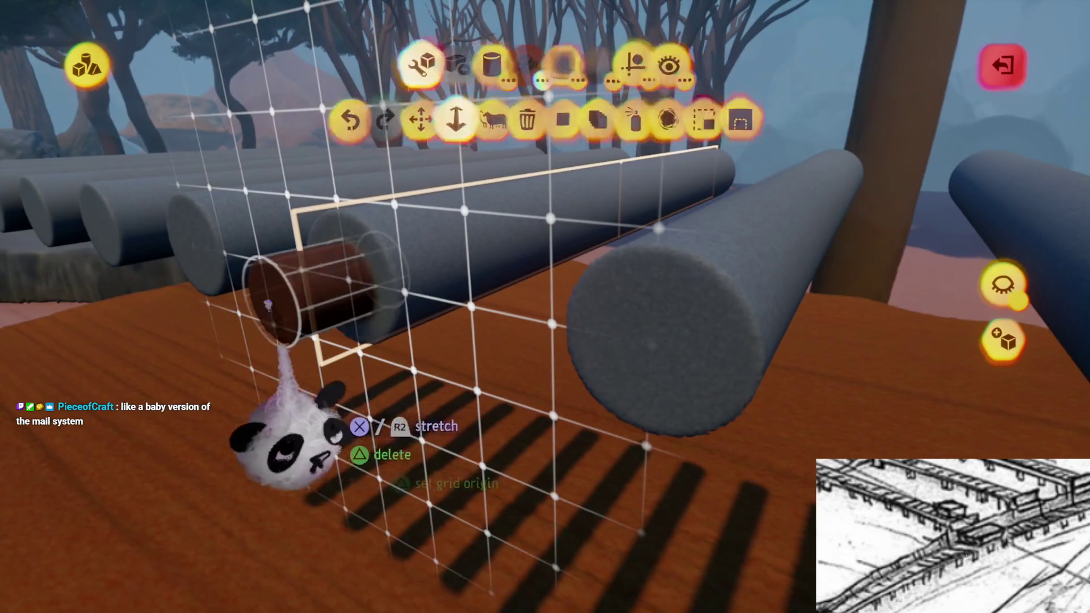
pyautogui.moveTo(292, 344); pyautogui.dragTo(503, 330)
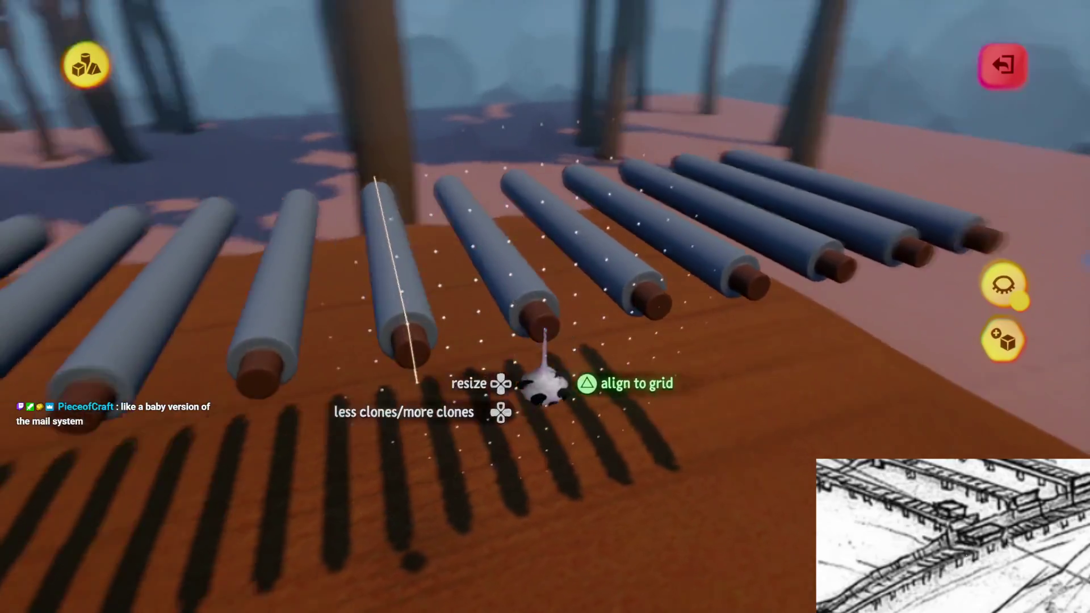
pyautogui.moveTo(541, 386); pyautogui.dragTo(514, 383)
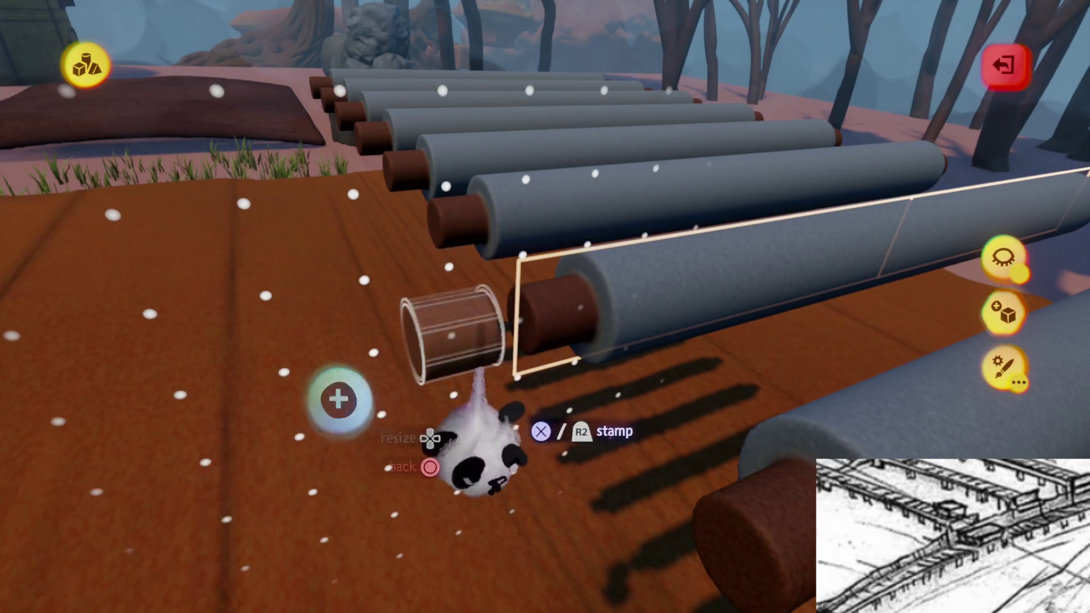
pyautogui.press('Escape')
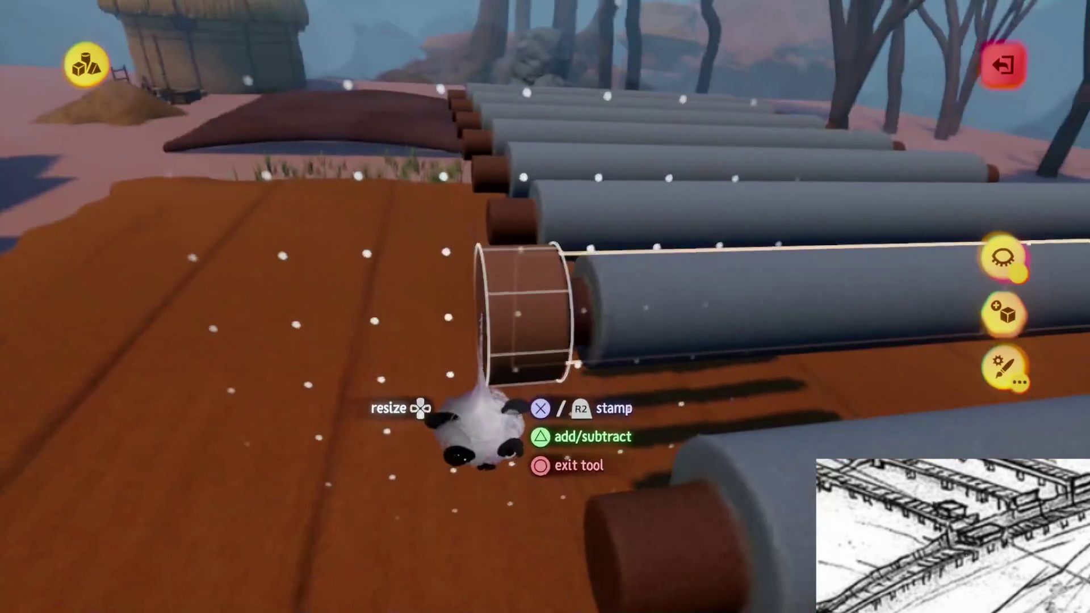
pyautogui.press('Escape')
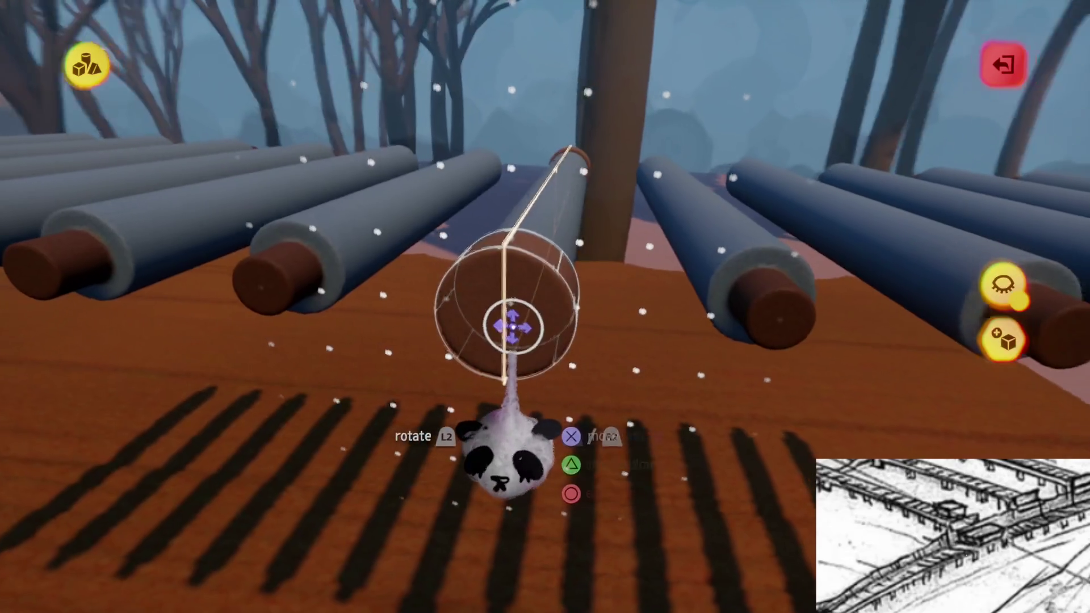
pyautogui.moveTo(499, 322)
pyautogui.mouseDown()
pyautogui.moveTo(562, 329)
pyautogui.moveTo(463, 340)
pyautogui.mouseUp()
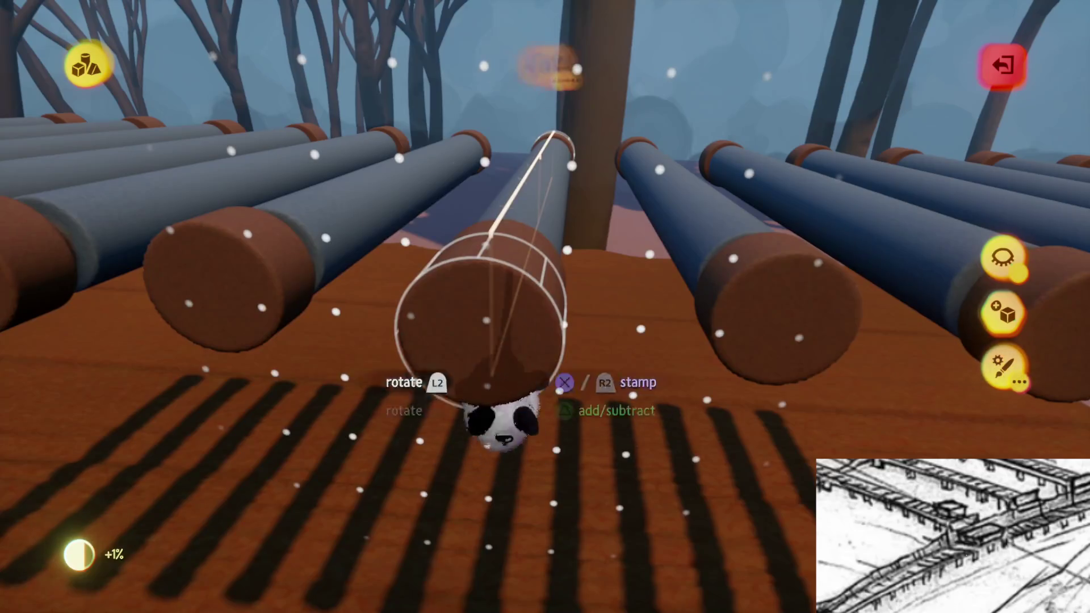
pyautogui.click(271, 119)
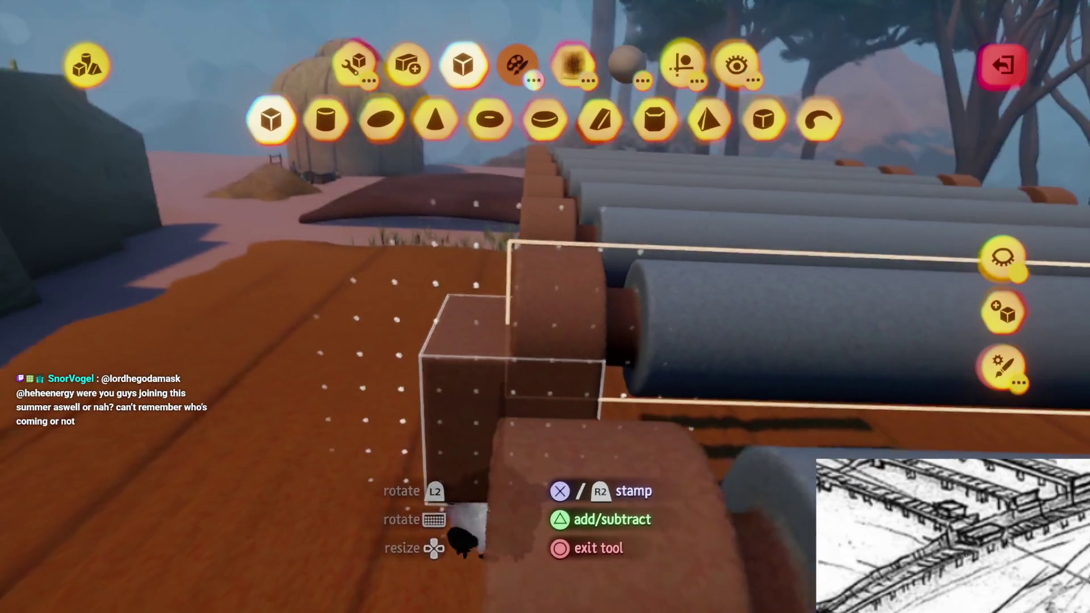
# Stamp a cube at the log end and stretch it into a tall post reaching the ground
pyautogui.click(463, 540)
pyautogui.click(353, 62)
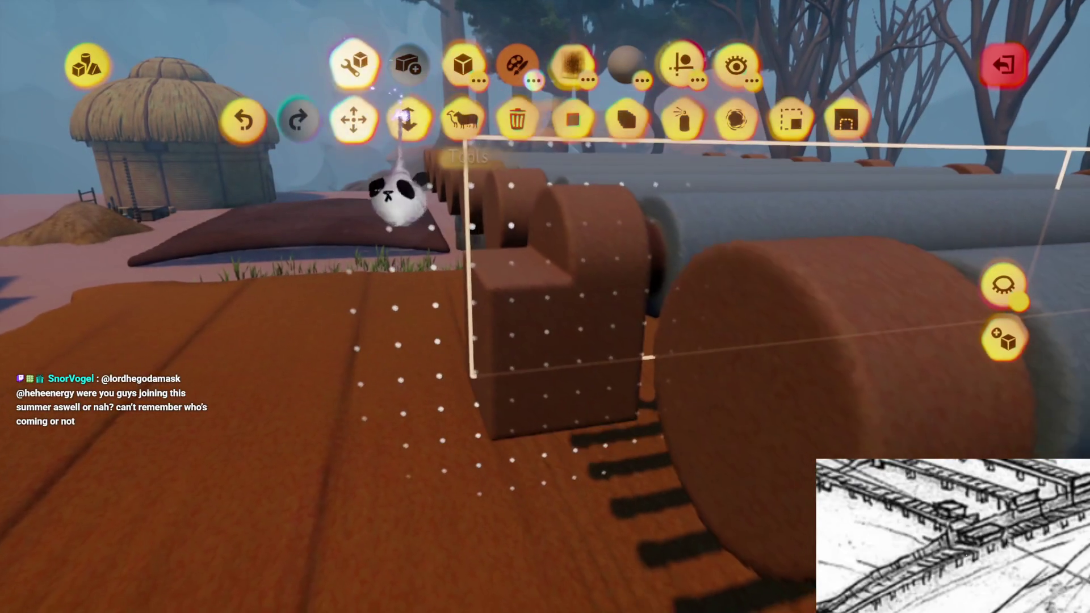
pyautogui.click(404, 118)
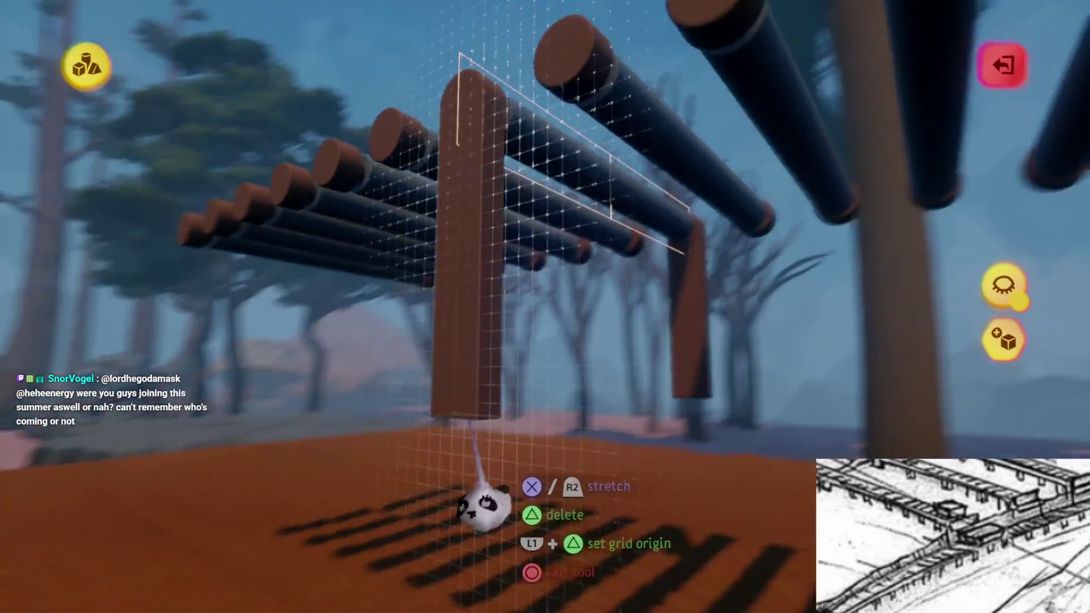
pyautogui.moveTo(487, 498)
pyautogui.mouseDown()
pyautogui.moveTo(487, 462)
pyautogui.moveTo(483, 548)
pyautogui.mouseUp()
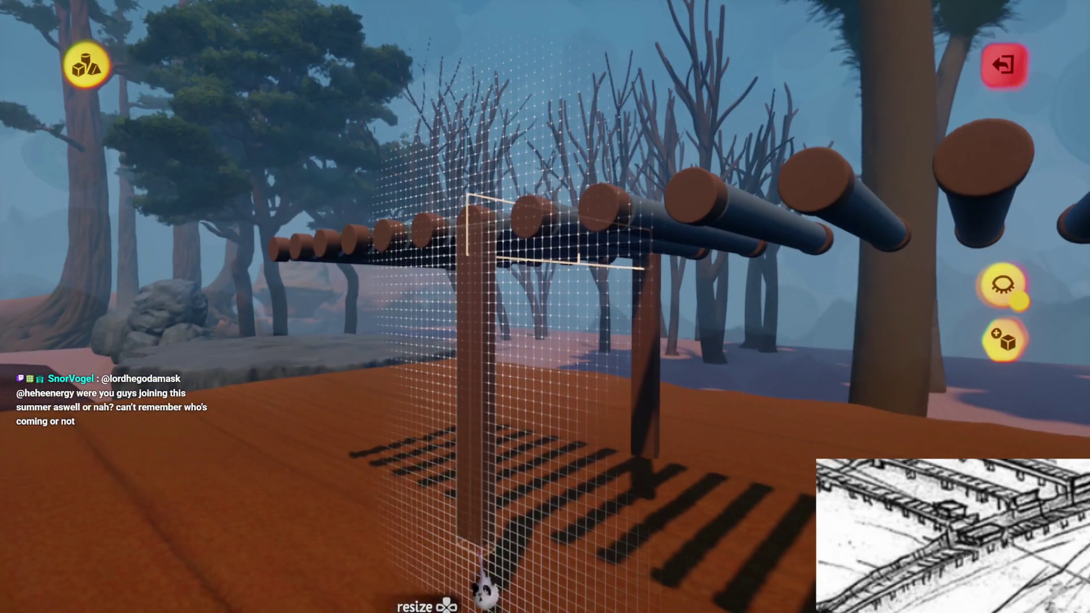
pyautogui.moveTo(485, 591)
pyautogui.mouseDown()
pyautogui.moveTo(487, 479)
pyautogui.moveTo(457, 365)
pyautogui.moveTo(462, 287)
pyautogui.moveTo(558, 312)
pyautogui.moveTo(555, 292)
pyautogui.moveTo(494, 360)
pyautogui.moveTo(503, 426)
pyautogui.moveTo(564, 420)
pyautogui.moveTo(461, 157)
pyautogui.mouseUp()
# Clone the post in a row so one stands under every log roller
pyautogui.hotkey('ctrl', 'd')
pyautogui.press('Tab')
pyautogui.press('Escape')
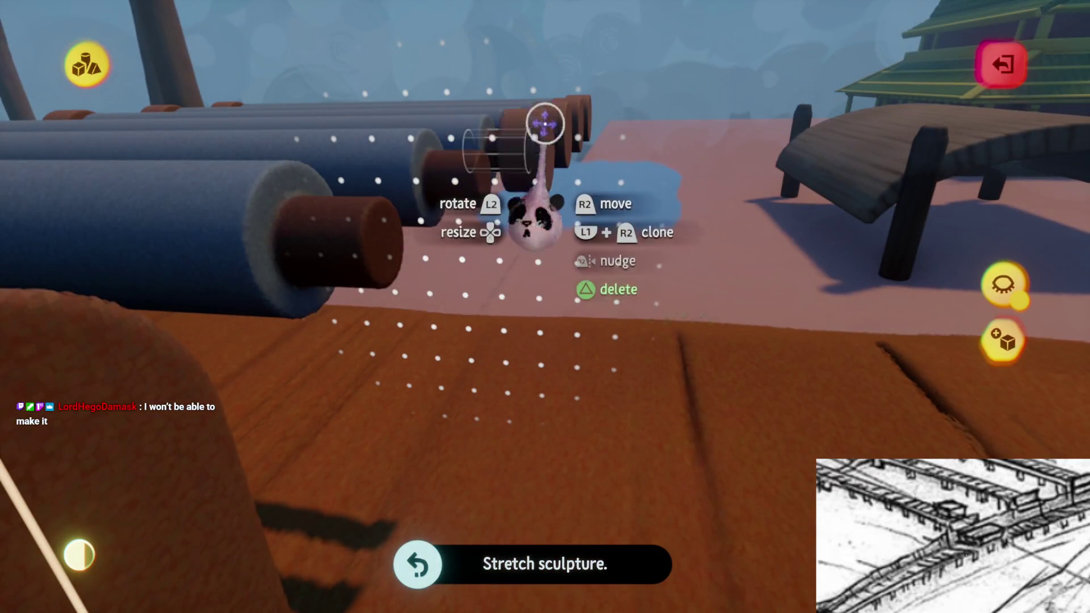
pyautogui.moveTo(583, 170); pyautogui.dragTo(529, 295)
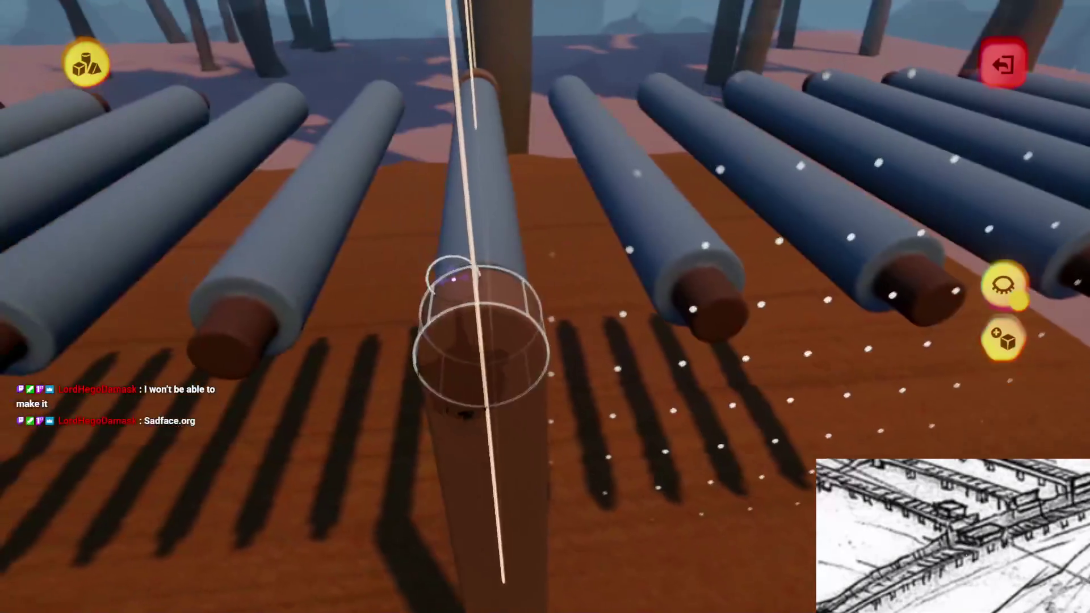
pyautogui.moveTo(463, 341)
pyautogui.mouseDown()
pyautogui.moveTo(499, 353)
pyautogui.moveTo(487, 316)
pyautogui.moveTo(505, 291)
pyautogui.moveTo(514, 354)
pyautogui.moveTo(389, 494)
pyautogui.moveTo(499, 465)
pyautogui.moveTo(495, 442)
pyautogui.mouseUp()
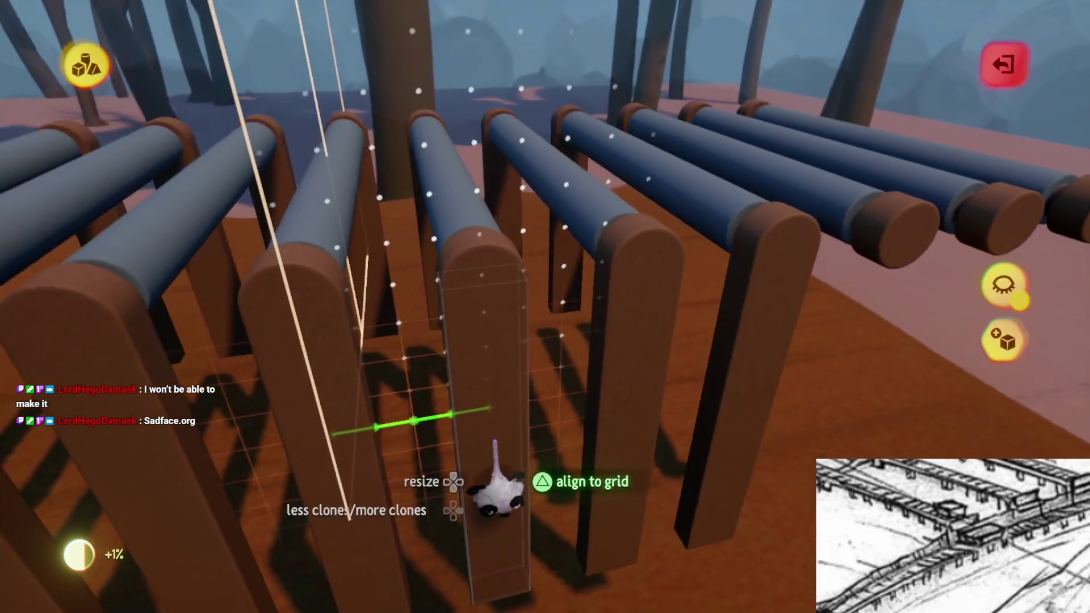
pyautogui.moveTo(496, 494); pyautogui.dragTo(510, 425)
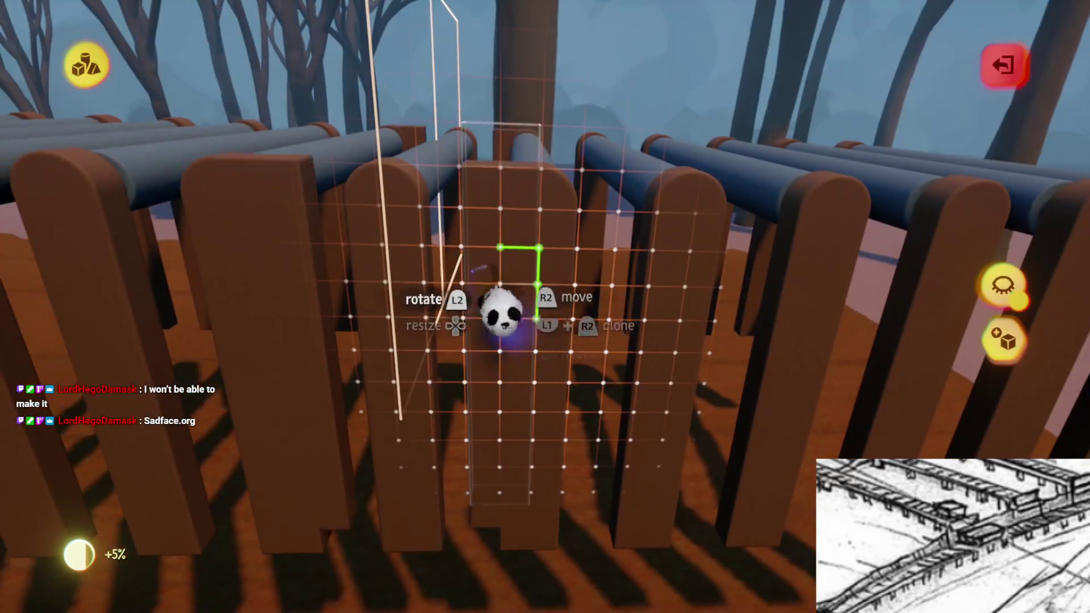
pyautogui.moveTo(500, 315)
pyautogui.mouseDown()
pyautogui.moveTo(480, 358)
pyautogui.moveTo(491, 377)
pyautogui.moveTo(542, 397)
pyautogui.moveTo(497, 366)
pyautogui.moveTo(510, 340)
pyautogui.mouseUp()
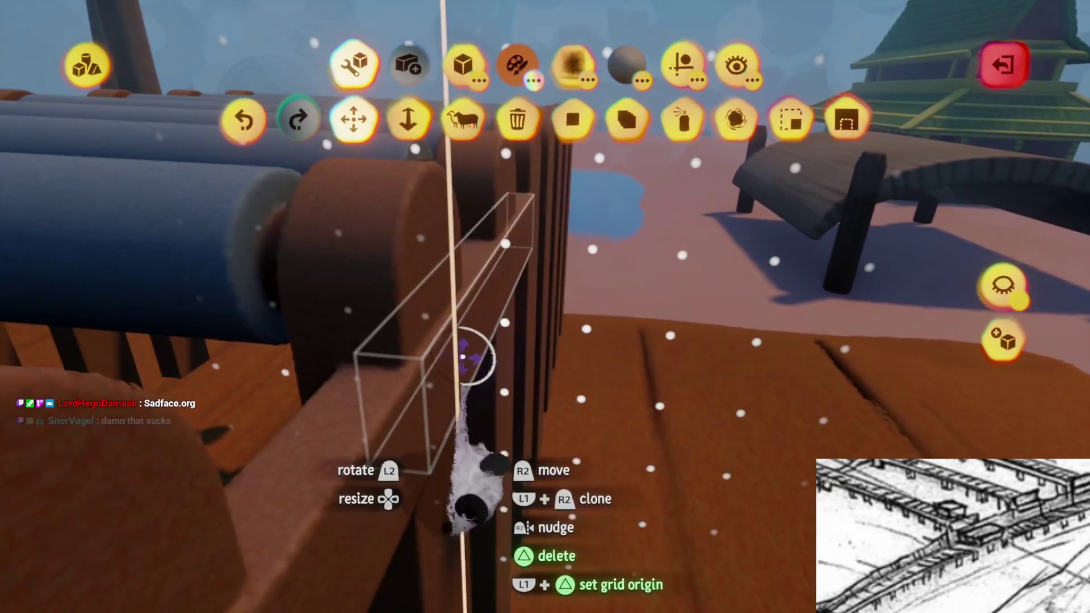
# Move the wooden beam across and set it against the row of posts
pyautogui.moveTo(457, 450)
pyautogui.mouseDown()
pyautogui.moveTo(547, 471)
pyautogui.moveTo(496, 477)
pyautogui.mouseUp()
pyautogui.moveTo(491, 346); pyautogui.dragTo(505, 324)
pyautogui.rightClick(377, 199)
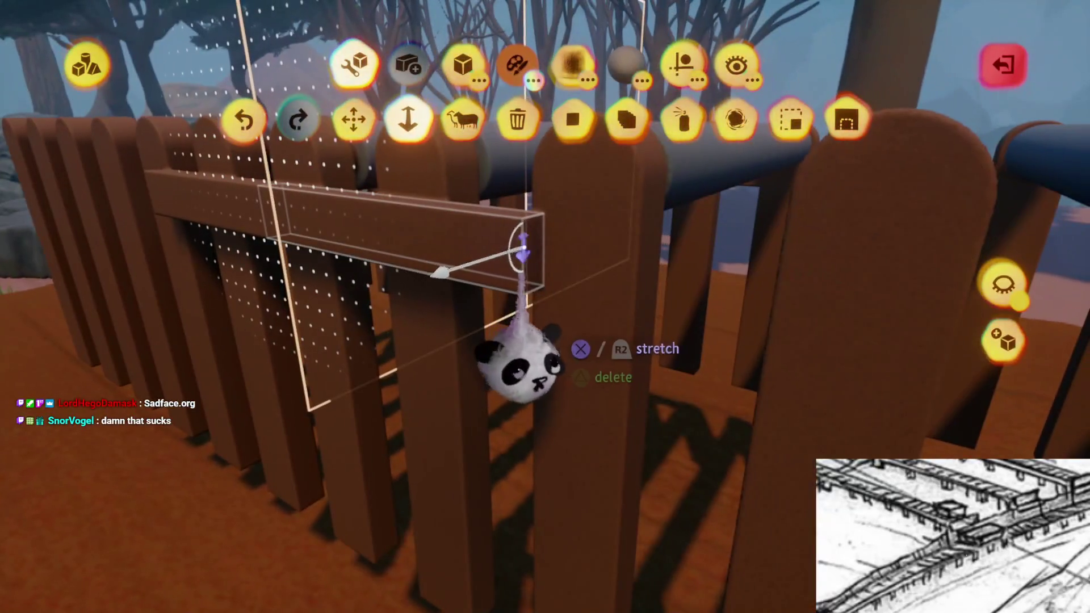
# Stretch the beam along the post row to the last post, then exit sculpting
pyautogui.moveTo(519, 364)
pyautogui.mouseDown()
pyautogui.moveTo(547, 370)
pyautogui.moveTo(565, 398)
pyautogui.moveTo(535, 389)
pyautogui.mouseUp()
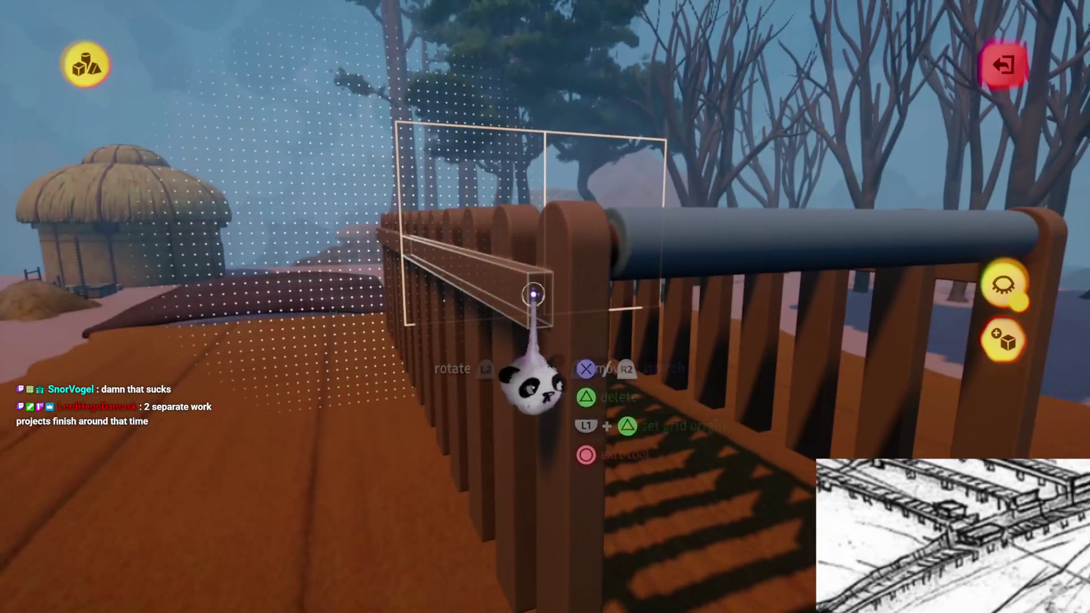
pyautogui.moveTo(532, 292); pyautogui.dragTo(536, 421)
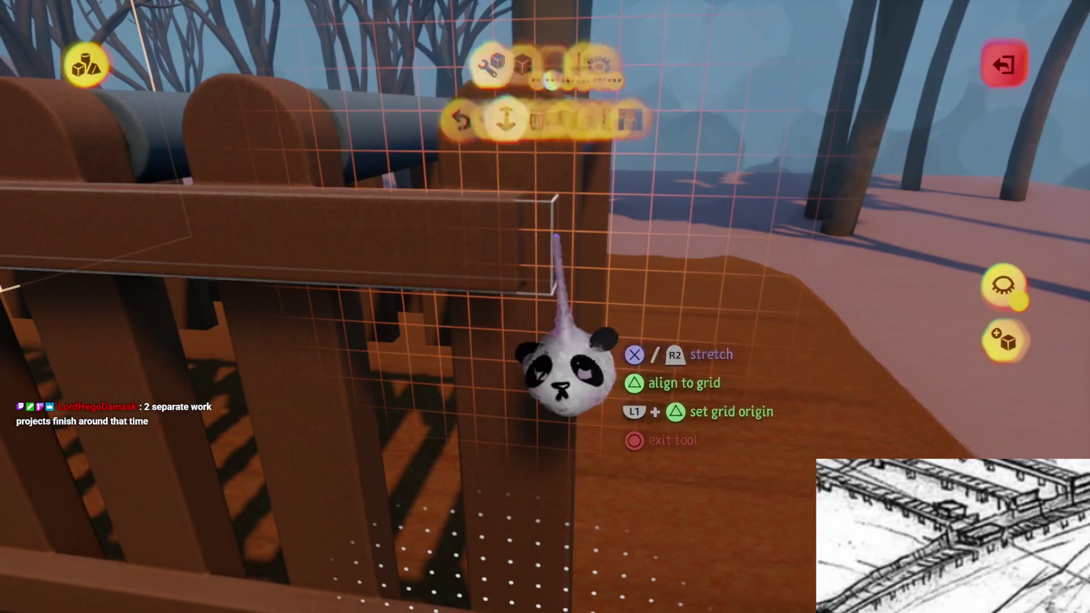
pyautogui.moveTo(556, 236)
pyautogui.mouseDown()
pyautogui.moveTo(555, 328)
pyautogui.moveTo(538, 321)
pyautogui.mouseUp()
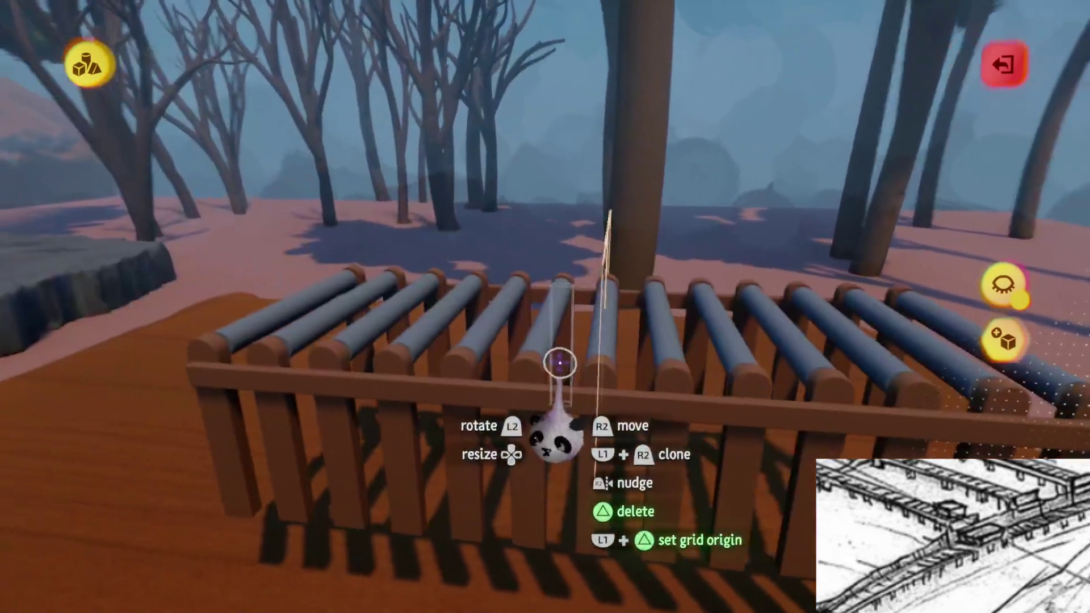
pyautogui.moveTo(560, 364)
pyautogui.mouseDown()
pyautogui.moveTo(550, 384)
pyautogui.moveTo(601, 233)
pyautogui.moveTo(596, 309)
pyautogui.mouseUp()
pyautogui.moveTo(601, 263)
pyautogui.mouseDown()
pyautogui.moveTo(552, 348)
pyautogui.moveTo(556, 298)
pyautogui.moveTo(564, 370)
pyautogui.moveTo(486, 243)
pyautogui.moveTo(418, 214)
pyautogui.moveTo(537, 314)
pyautogui.moveTo(492, 341)
pyautogui.moveTo(488, 364)
pyautogui.moveTo(499, 352)
pyautogui.moveTo(487, 340)
pyautogui.moveTo(498, 346)
pyautogui.moveTo(518, 304)
pyautogui.moveTo(499, 324)
pyautogui.moveTo(545, 448)
pyautogui.moveTo(550, 423)
pyautogui.moveTo(504, 292)
pyautogui.moveTo(530, 279)
pyautogui.moveTo(564, 377)
pyautogui.moveTo(548, 322)
pyautogui.moveTo(564, 304)
pyautogui.moveTo(525, 534)
pyautogui.moveTo(523, 438)
pyautogui.moveTo(554, 348)
pyautogui.moveTo(645, 339)
pyautogui.mouseUp()
pyautogui.press('Tab')
pyautogui.press('Escape')
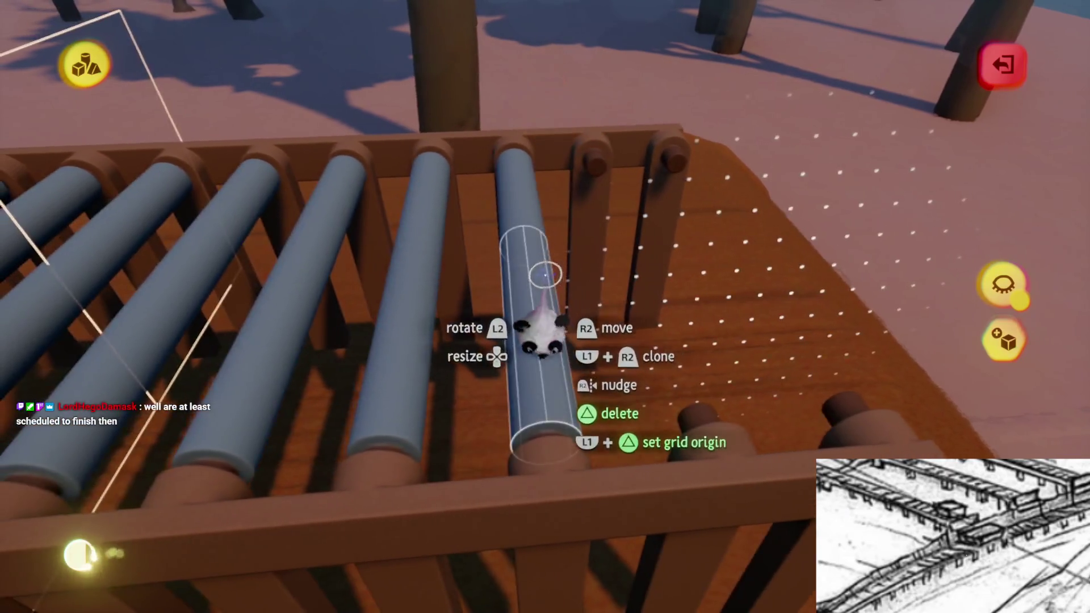
# Orbit along and across the roller bed to check the posts and beam, then leave sculpt mode
pyautogui.moveTo(545, 275); pyautogui.dragTo(549, 257)
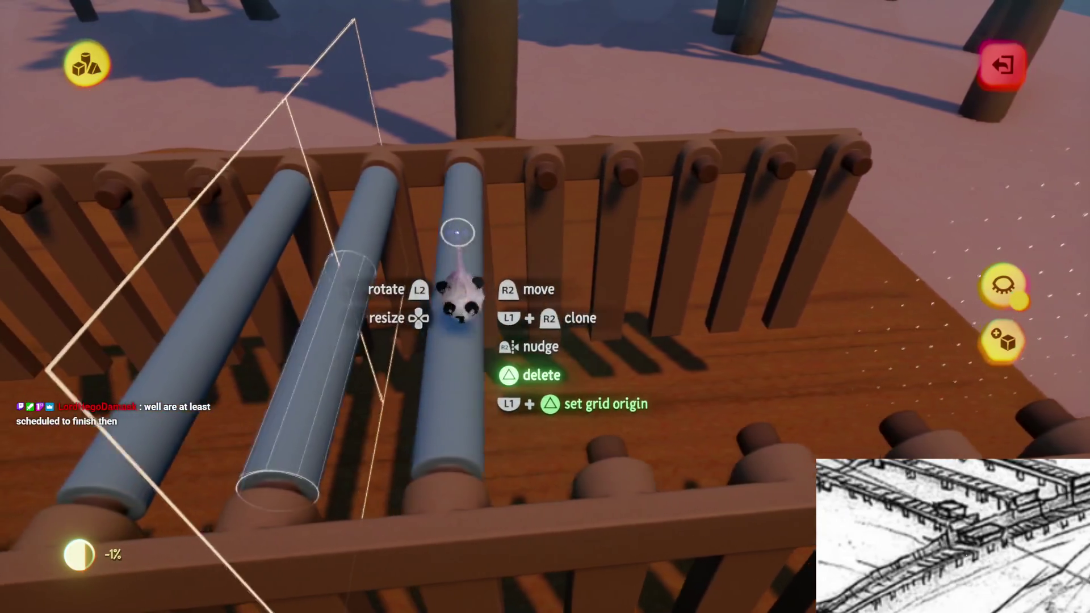
pyautogui.moveTo(458, 233)
pyautogui.mouseDown()
pyautogui.moveTo(518, 324)
pyautogui.moveTo(482, 282)
pyautogui.mouseUp()
pyautogui.moveTo(542, 349)
pyautogui.mouseDown()
pyautogui.moveTo(545, 398)
pyautogui.moveTo(462, 377)
pyautogui.moveTo(487, 382)
pyautogui.moveTo(513, 356)
pyautogui.mouseUp()
pyautogui.moveTo(430, 366)
pyautogui.mouseDown()
pyautogui.moveTo(518, 312)
pyautogui.moveTo(496, 372)
pyautogui.moveTo(601, 414)
pyautogui.moveTo(511, 324)
pyautogui.moveTo(517, 332)
pyautogui.moveTo(502, 331)
pyautogui.moveTo(545, 345)
pyautogui.moveTo(513, 304)
pyautogui.mouseUp()
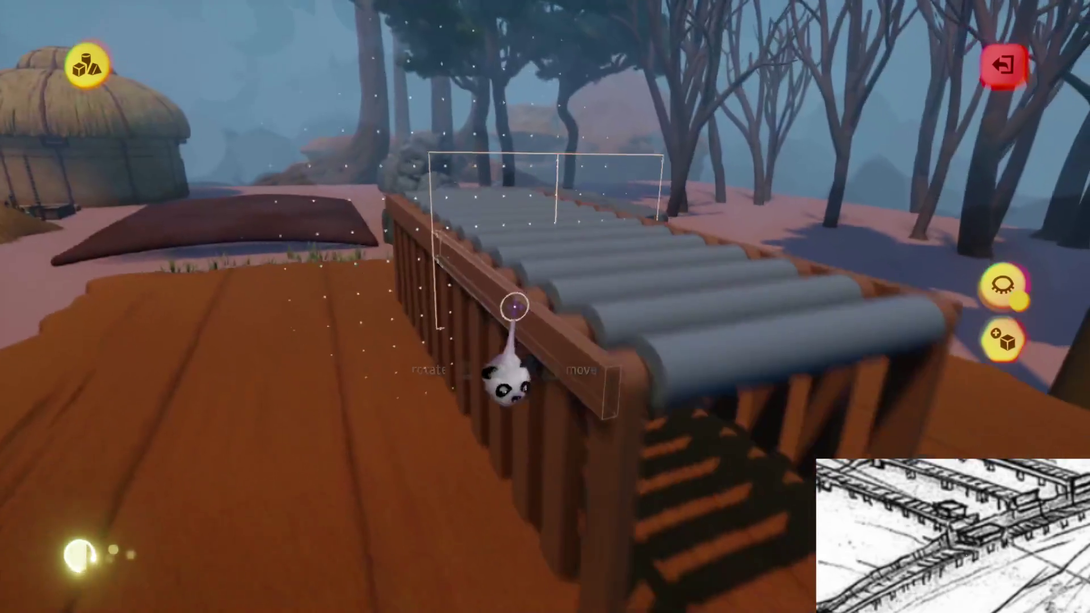
pyautogui.press('Escape')
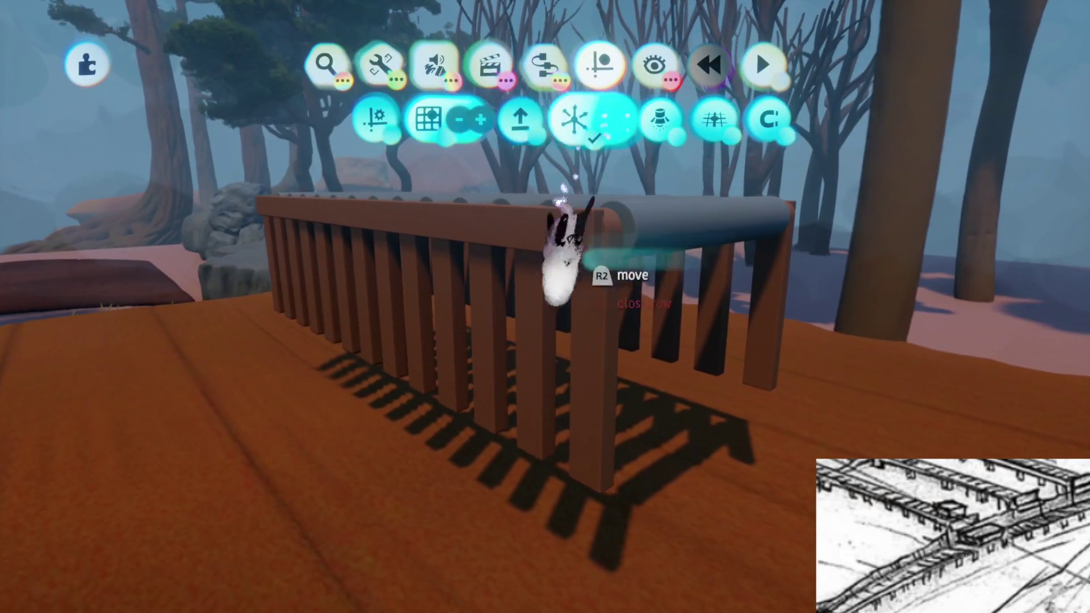
# Re-enter sculpting, turn on grid guides, and clone the piece in a row along the fence
pyautogui.click(555, 244)
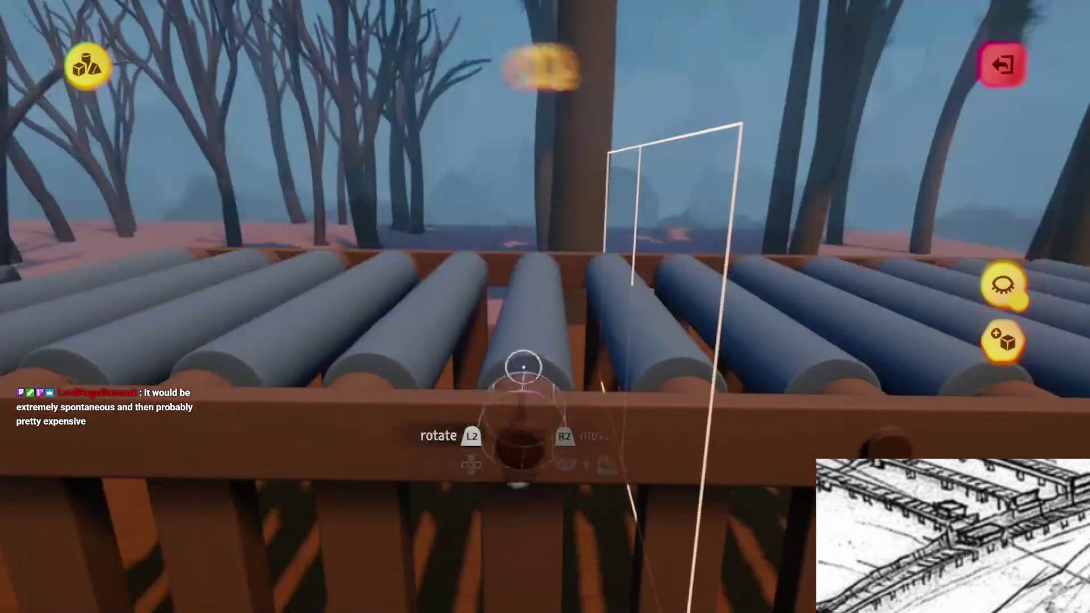
pyautogui.press('Tab')
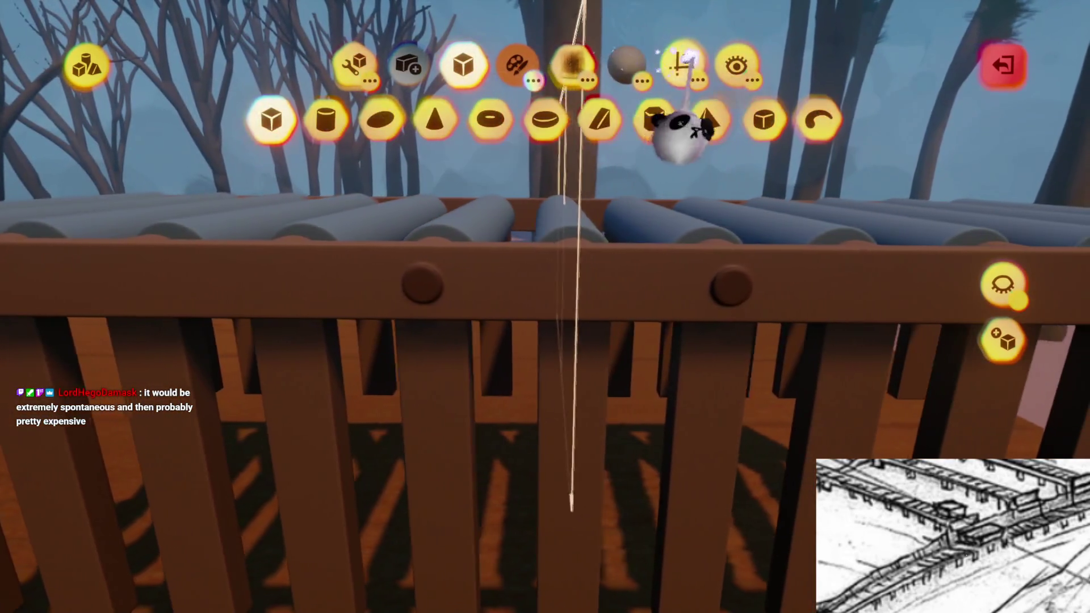
pyautogui.click(681, 134)
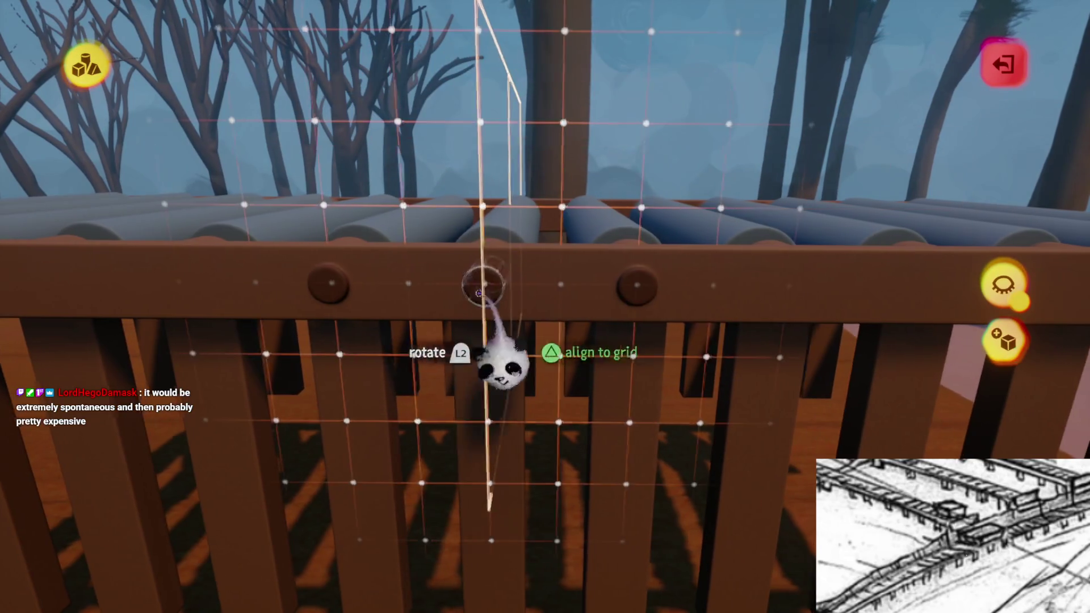
pyautogui.moveTo(479, 293)
pyautogui.mouseDown()
pyautogui.moveTo(596, 284)
pyautogui.moveTo(584, 316)
pyautogui.mouseUp()
pyautogui.press('Tab')
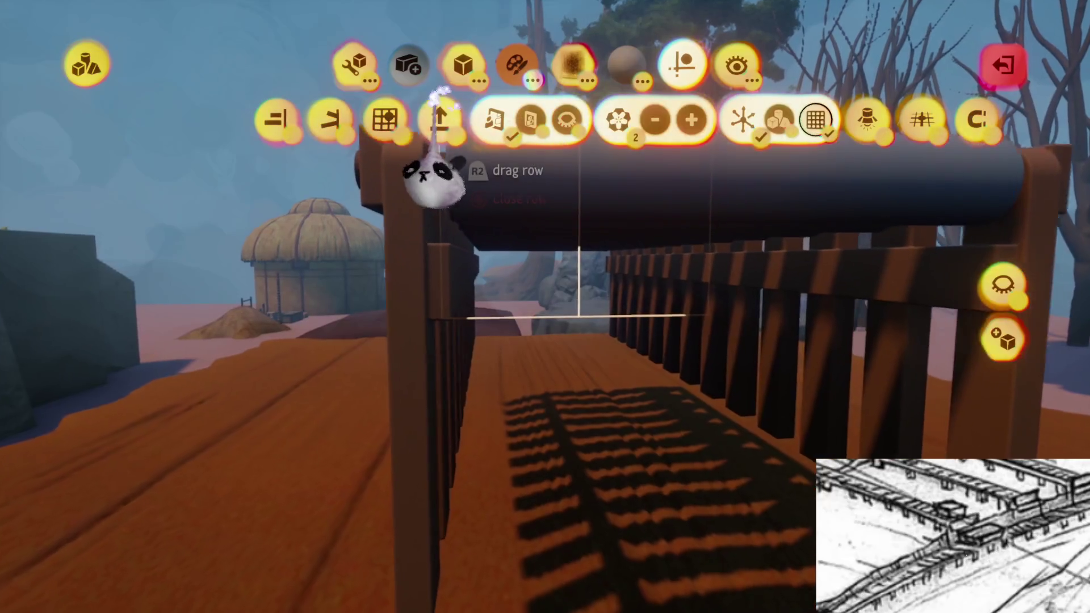
pyautogui.press('Tab')
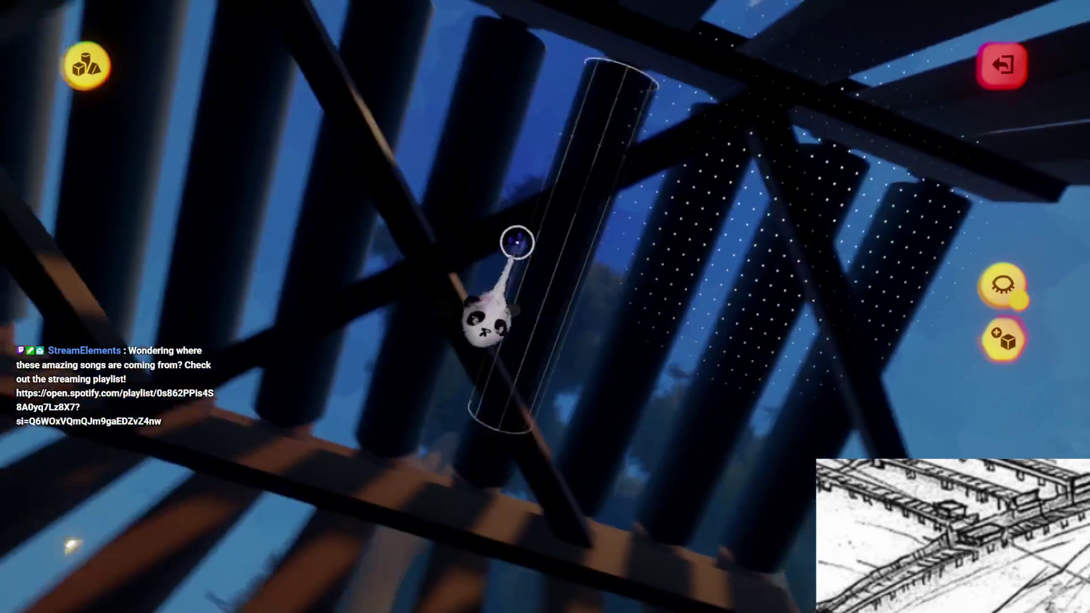
# Place the diagonal brace under the rollers and clone copies along the underside, then exit sculpting
pyautogui.moveTo(516, 253)
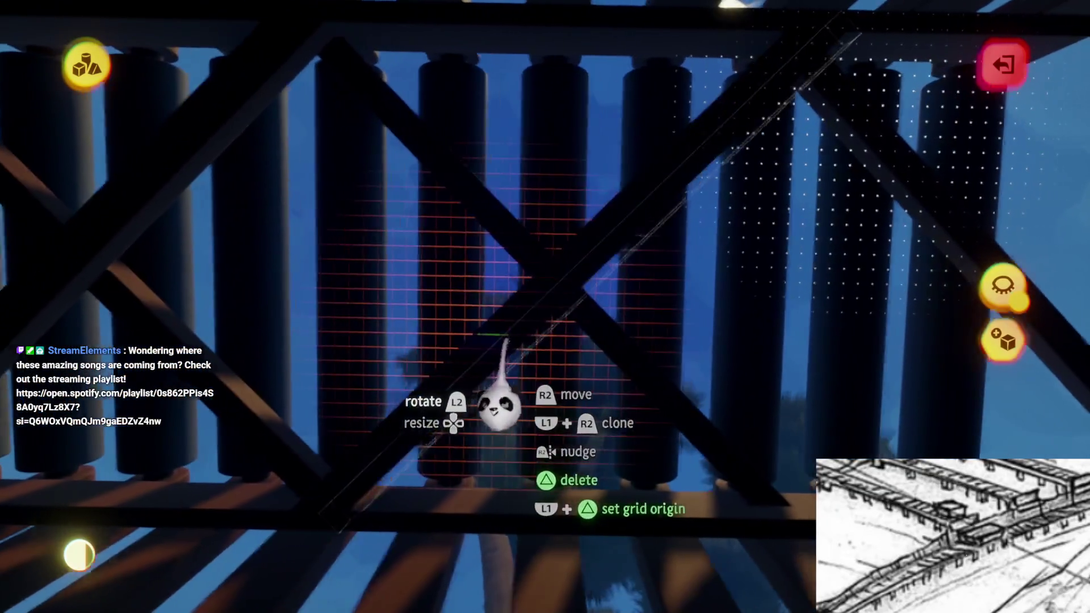
pyautogui.moveTo(505, 339); pyautogui.dragTo(523, 347)
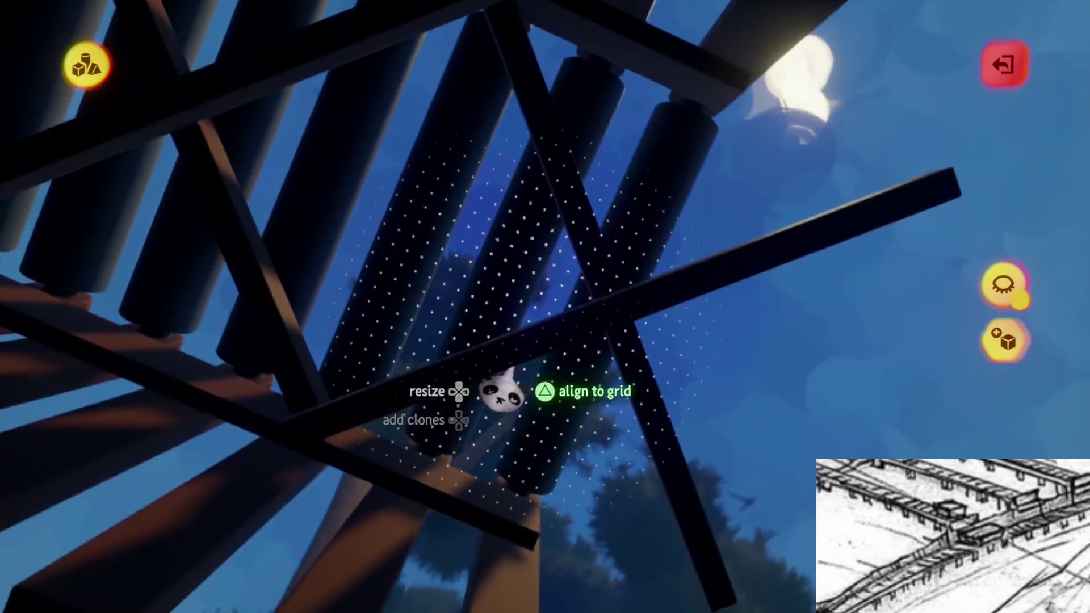
pyautogui.moveTo(502, 392)
pyautogui.mouseDown()
pyautogui.moveTo(530, 380)
pyautogui.moveTo(515, 363)
pyautogui.moveTo(499, 386)
pyautogui.mouseUp()
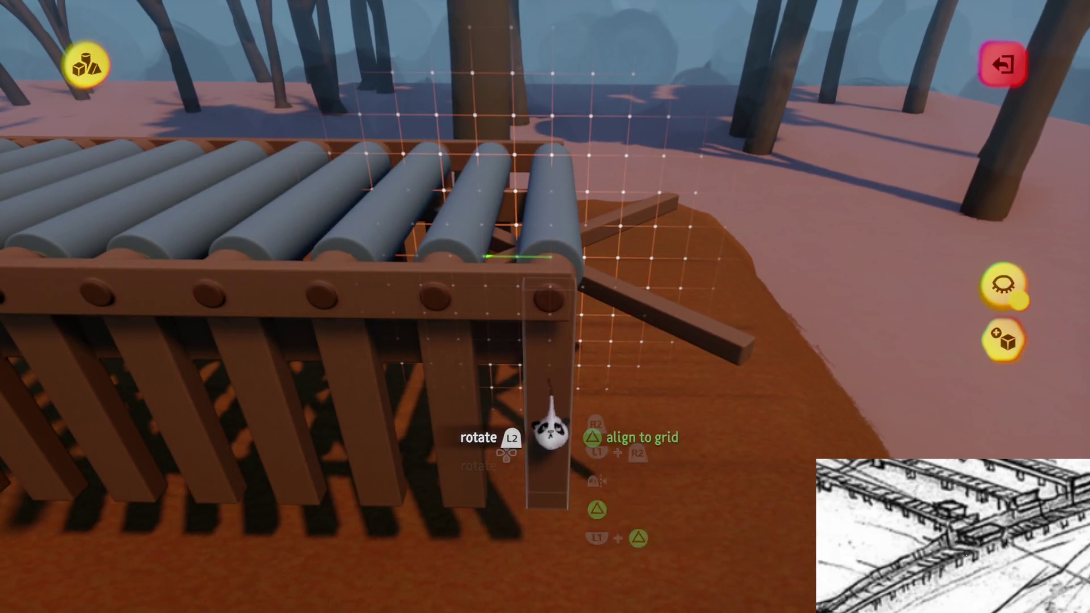
pyautogui.moveTo(550, 434)
pyautogui.mouseDown()
pyautogui.moveTo(511, 361)
pyautogui.moveTo(587, 377)
pyautogui.moveTo(583, 388)
pyautogui.mouseUp()
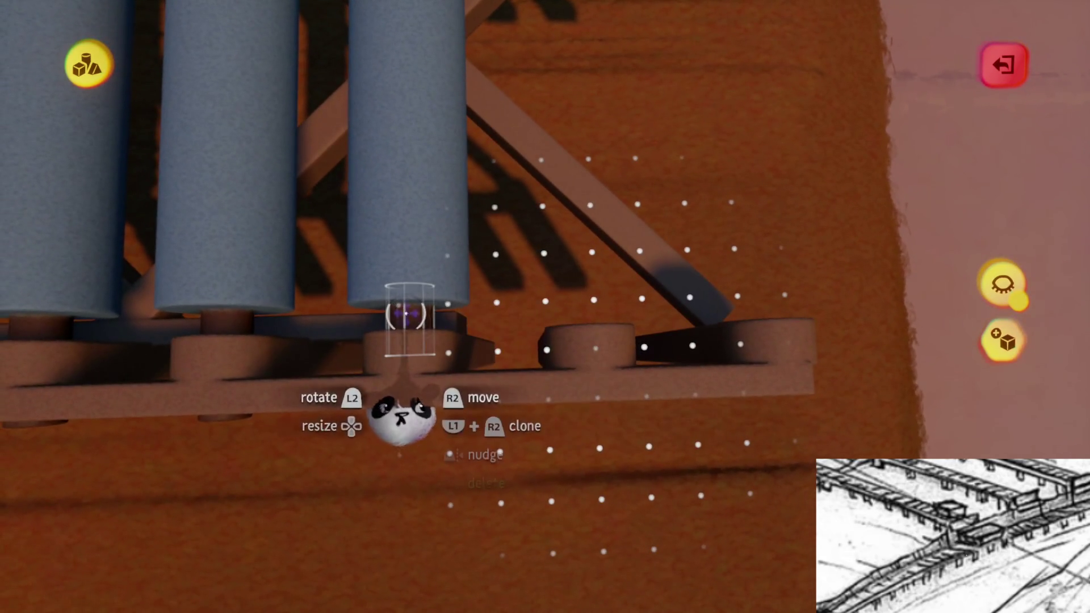
pyautogui.moveTo(555, 329)
pyautogui.mouseDown()
pyautogui.moveTo(468, 345)
pyautogui.moveTo(548, 329)
pyautogui.moveTo(479, 338)
pyautogui.moveTo(596, 250)
pyautogui.moveTo(604, 327)
pyautogui.mouseUp()
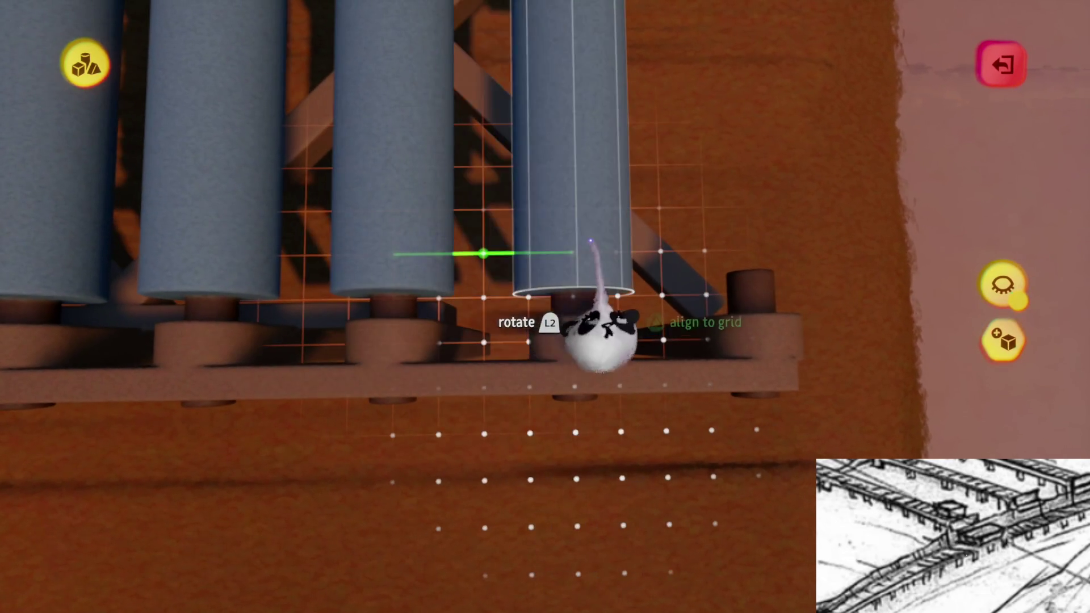
pyautogui.moveTo(549, 246)
pyautogui.mouseDown()
pyautogui.moveTo(550, 408)
pyautogui.moveTo(538, 384)
pyautogui.moveTo(537, 306)
pyautogui.mouseUp()
pyautogui.press('Escape')
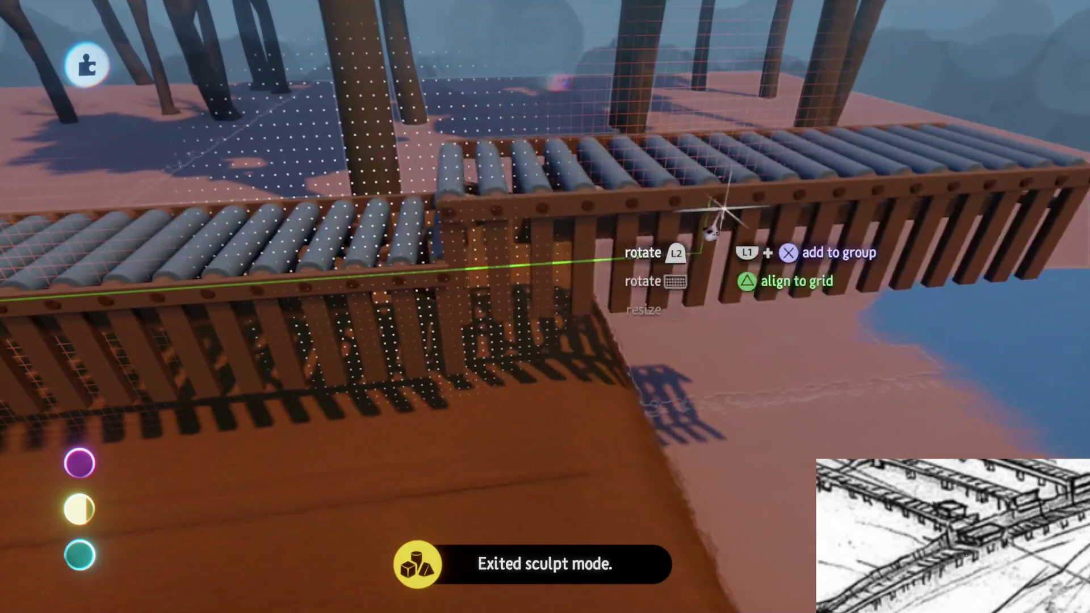
# Delete the extra right-hand fence section and turn on guides over the fence
pyautogui.moveTo(712, 233)
pyautogui.mouseDown()
pyautogui.moveTo(645, 340)
pyautogui.moveTo(596, 312)
pyautogui.moveTo(555, 329)
pyautogui.moveTo(596, 151)
pyautogui.mouseUp()
pyautogui.moveTo(593, 207)
pyautogui.mouseDown()
pyautogui.moveTo(539, 340)
pyautogui.moveTo(554, 231)
pyautogui.moveTo(550, 304)
pyautogui.moveTo(528, 244)
pyautogui.moveTo(533, 318)
pyautogui.moveTo(546, 329)
pyautogui.mouseUp()
pyautogui.press('Delete')
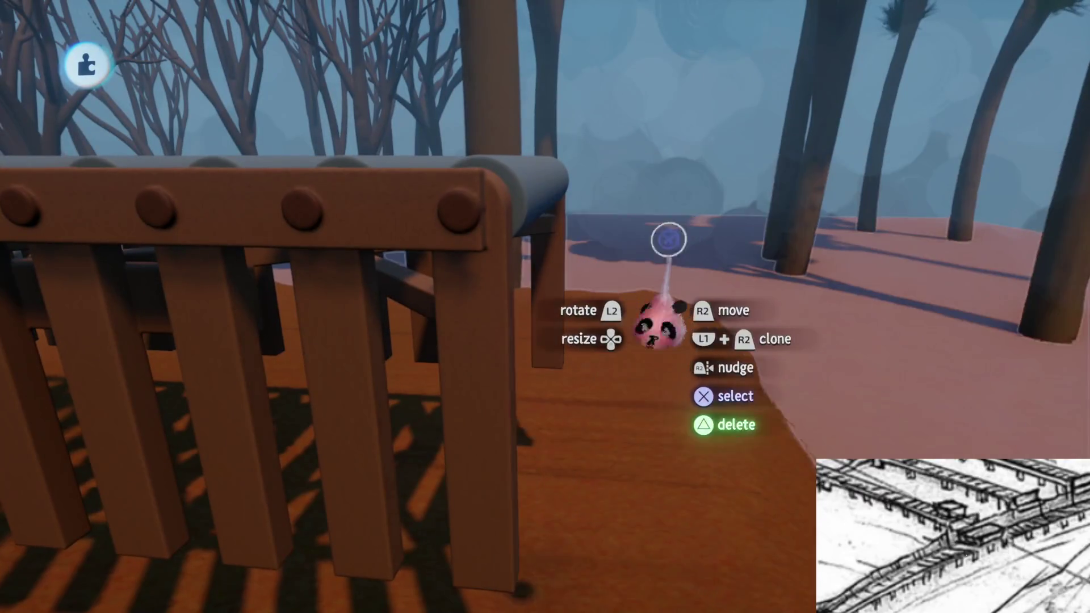
pyautogui.press('Escape')
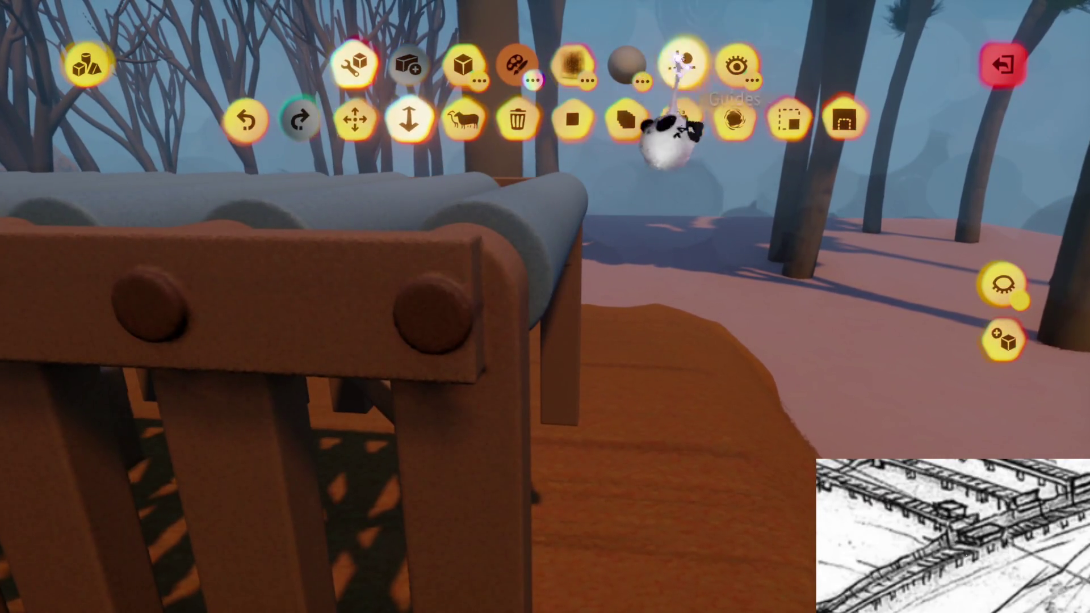
pyautogui.click(680, 62)
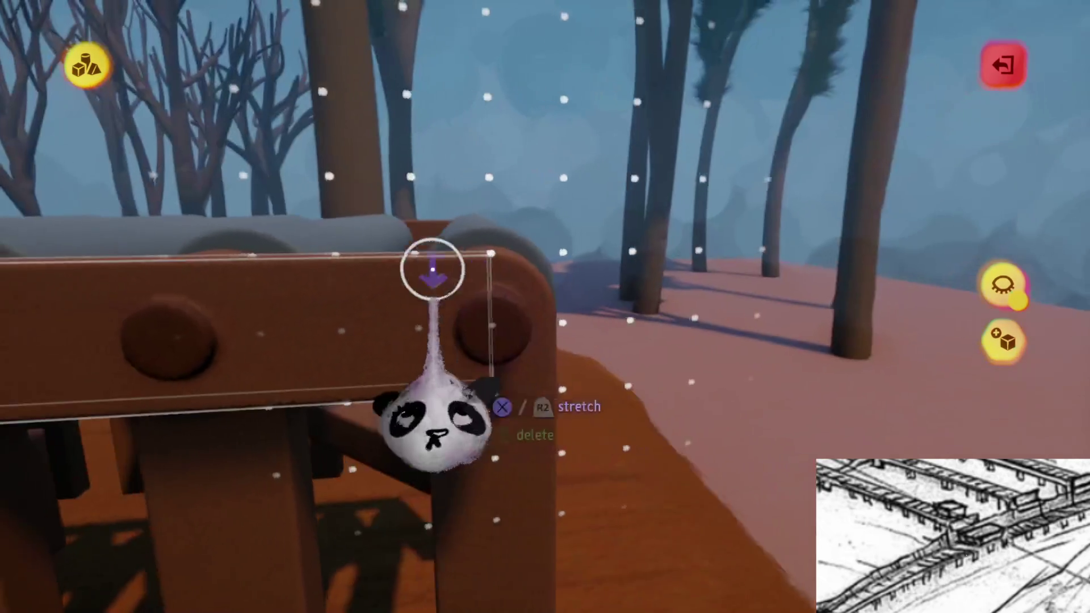
pyautogui.press('Escape')
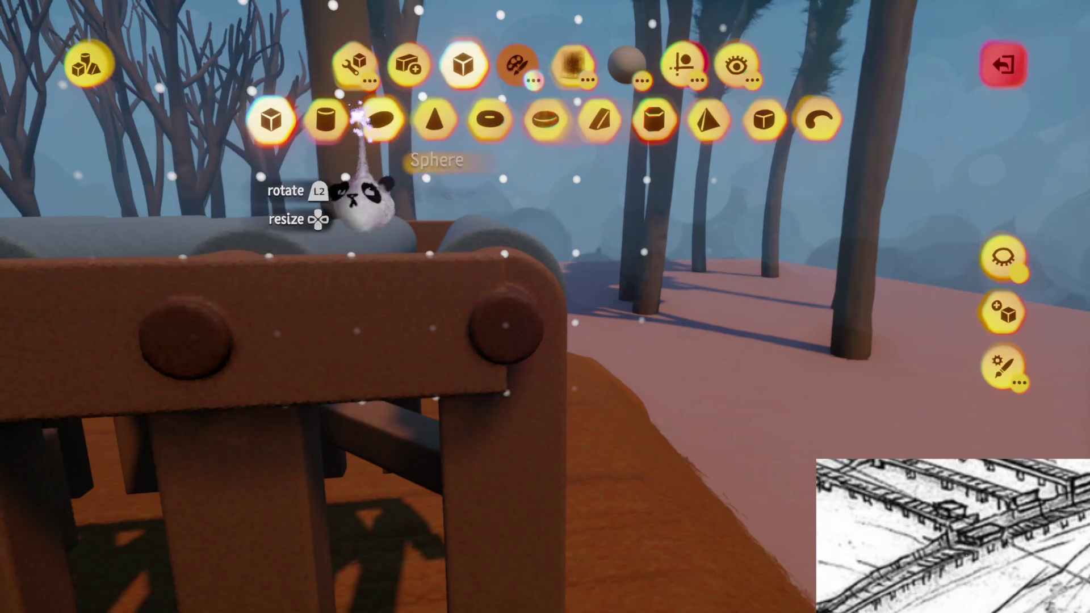
# Stamp a cylinder onto the rail post end and shorten it into a cap
pyautogui.click(325, 119)
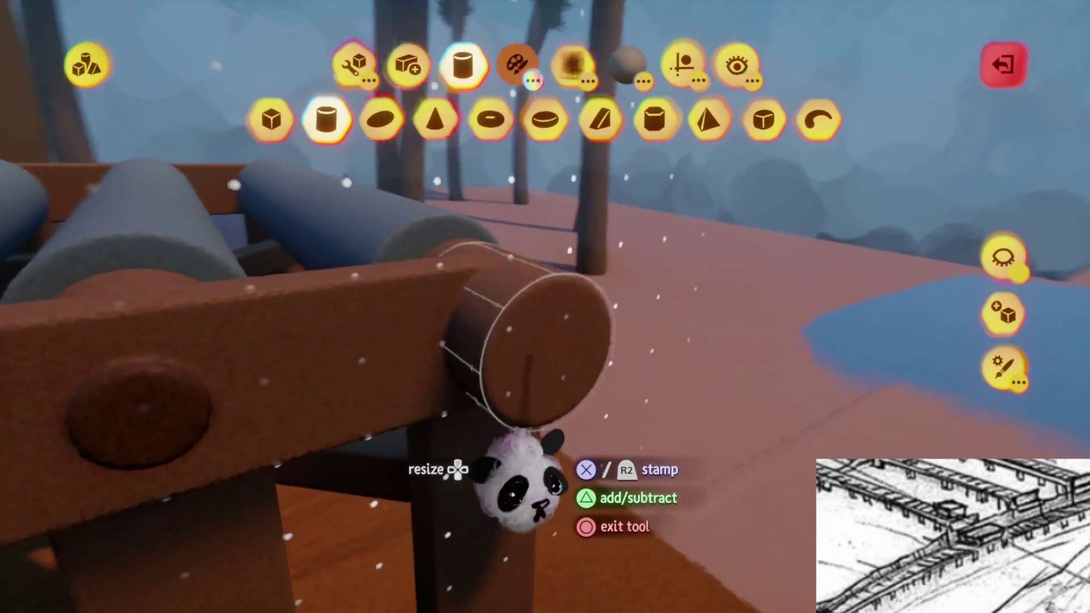
pyautogui.moveTo(519, 482)
pyautogui.mouseDown()
pyautogui.moveTo(511, 450)
pyautogui.moveTo(530, 450)
pyautogui.moveTo(516, 462)
pyautogui.moveTo(514, 432)
pyautogui.mouseUp()
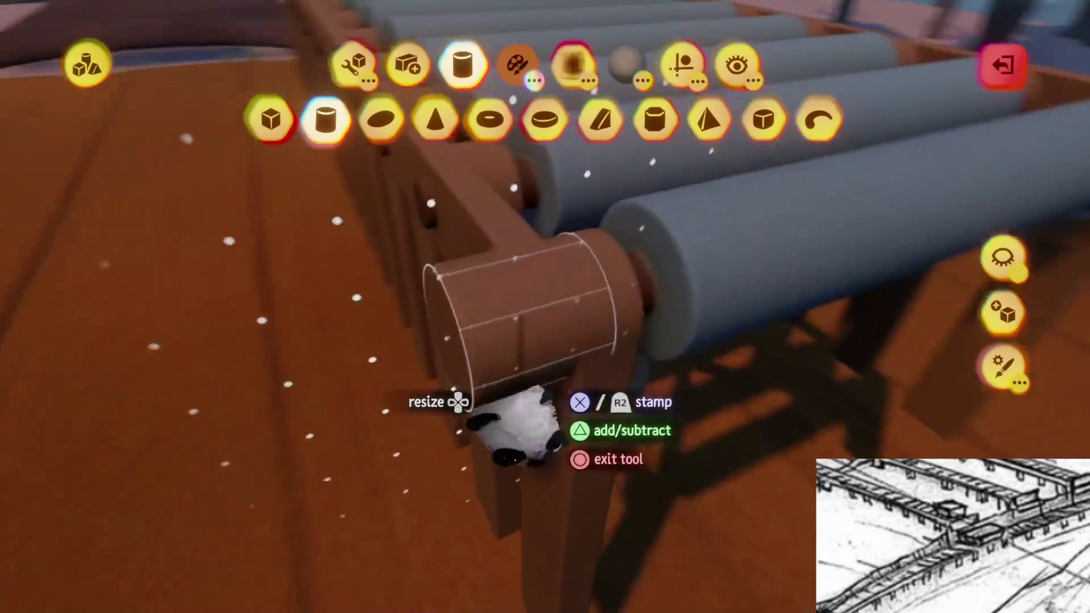
pyautogui.click(522, 438)
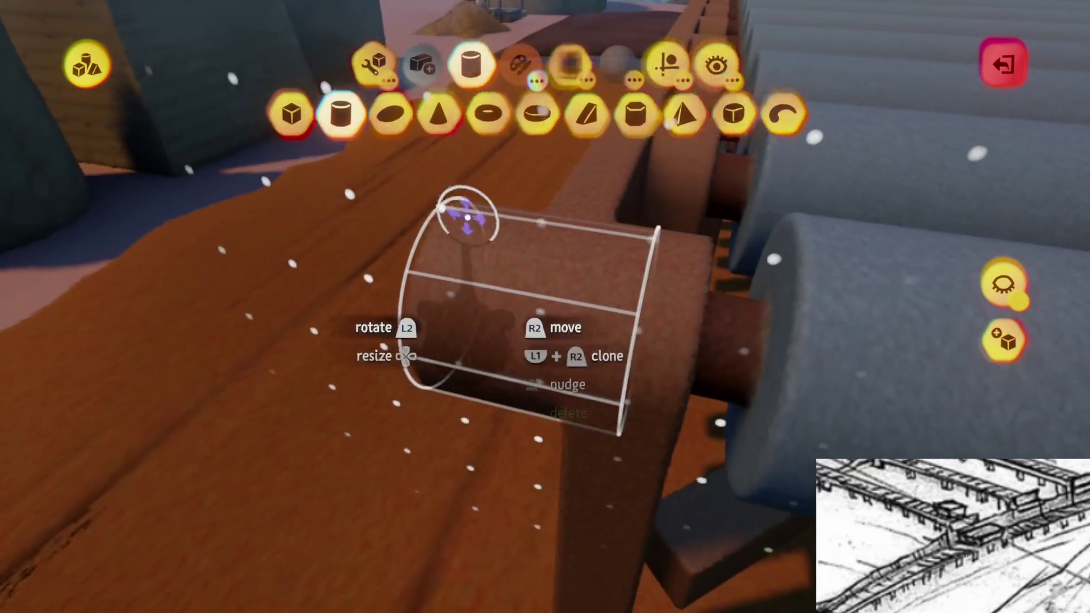
pyautogui.moveTo(466, 217); pyautogui.dragTo(363, 357)
pyautogui.moveTo(446, 430); pyautogui.dragTo(461, 420)
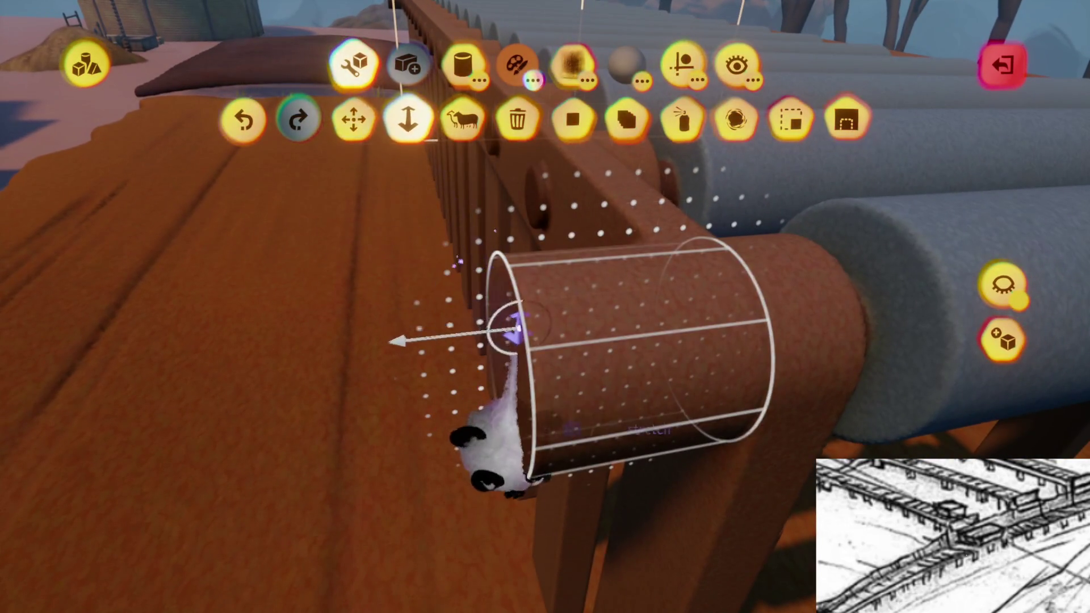
pyautogui.moveTo(516, 329); pyautogui.dragTo(591, 336)
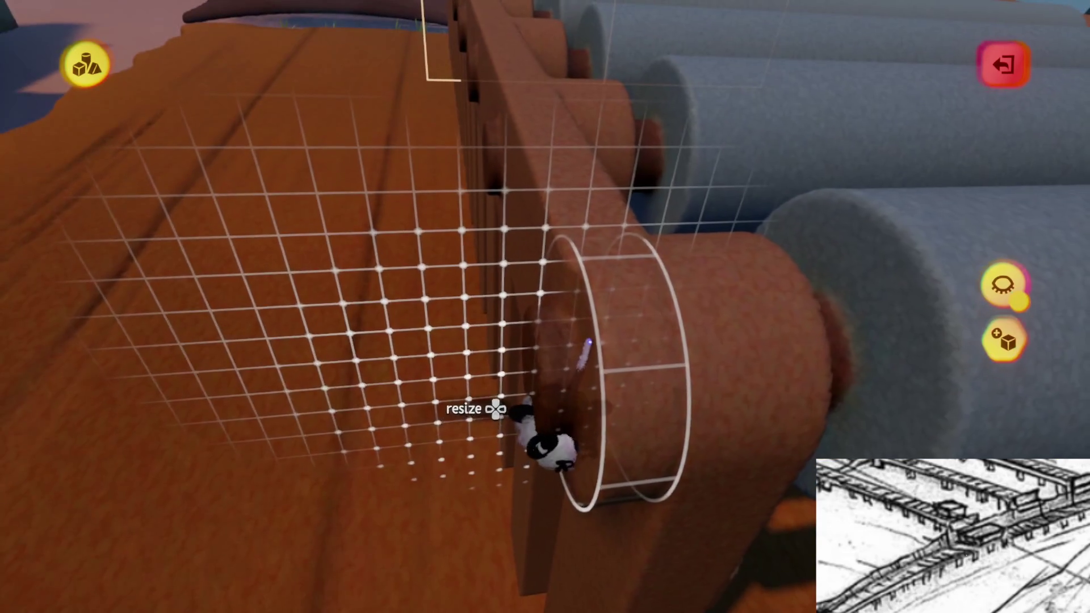
pyautogui.moveTo(533, 260)
pyautogui.mouseDown()
pyautogui.moveTo(554, 309)
pyautogui.moveTo(537, 309)
pyautogui.mouseUp()
pyautogui.press('Escape')
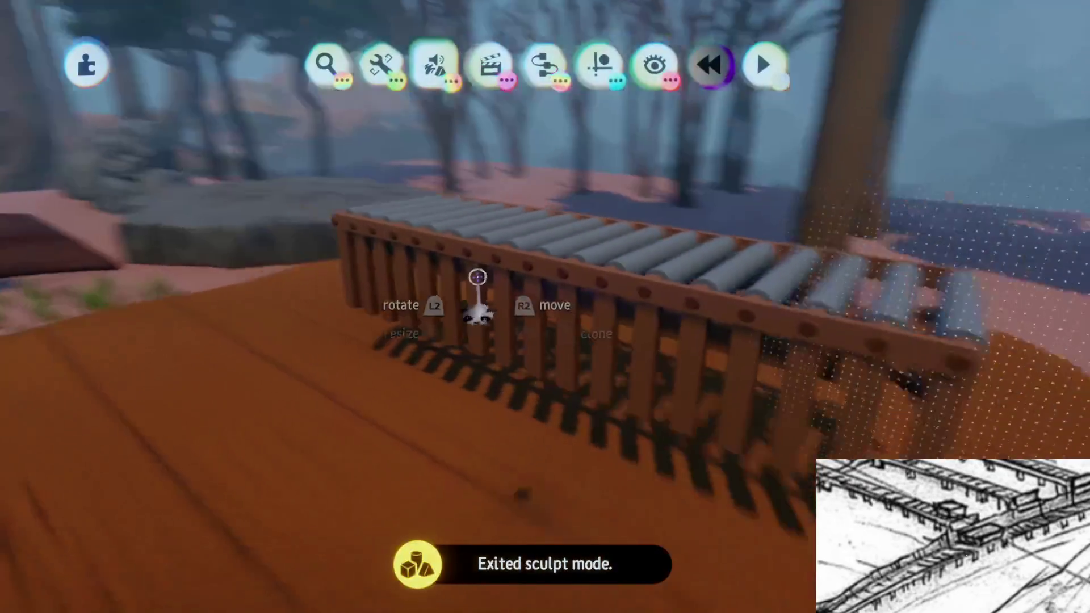
# Try reducing the conveyor's sculpture detail, then undo it
pyautogui.scroll(5, 528, 329)
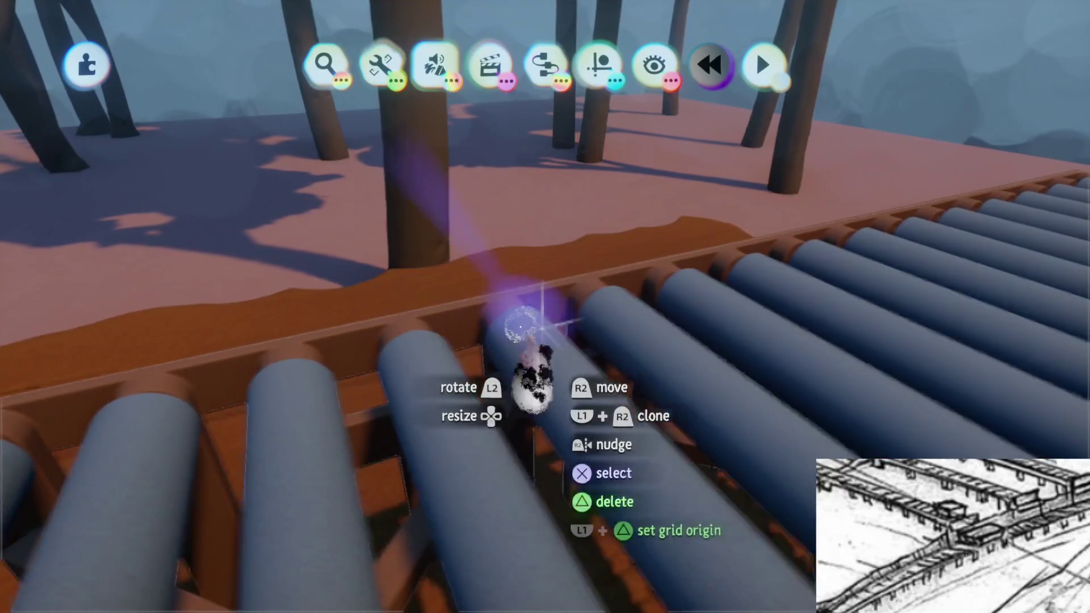
pyautogui.moveTo(542, 326)
pyautogui.mouseDown()
pyautogui.moveTo(555, 390)
pyautogui.moveTo(526, 384)
pyautogui.moveTo(520, 352)
pyautogui.moveTo(523, 418)
pyautogui.moveTo(502, 423)
pyautogui.moveTo(511, 384)
pyautogui.moveTo(515, 406)
pyautogui.moveTo(506, 397)
pyautogui.moveTo(528, 402)
pyautogui.moveTo(506, 392)
pyautogui.moveTo(511, 494)
pyautogui.moveTo(499, 498)
pyautogui.moveTo(506, 377)
pyautogui.moveTo(531, 360)
pyautogui.moveTo(535, 419)
pyautogui.moveTo(521, 386)
pyautogui.mouseUp()
pyautogui.press('Delete')
pyautogui.hotkey('ctrl', 'z')
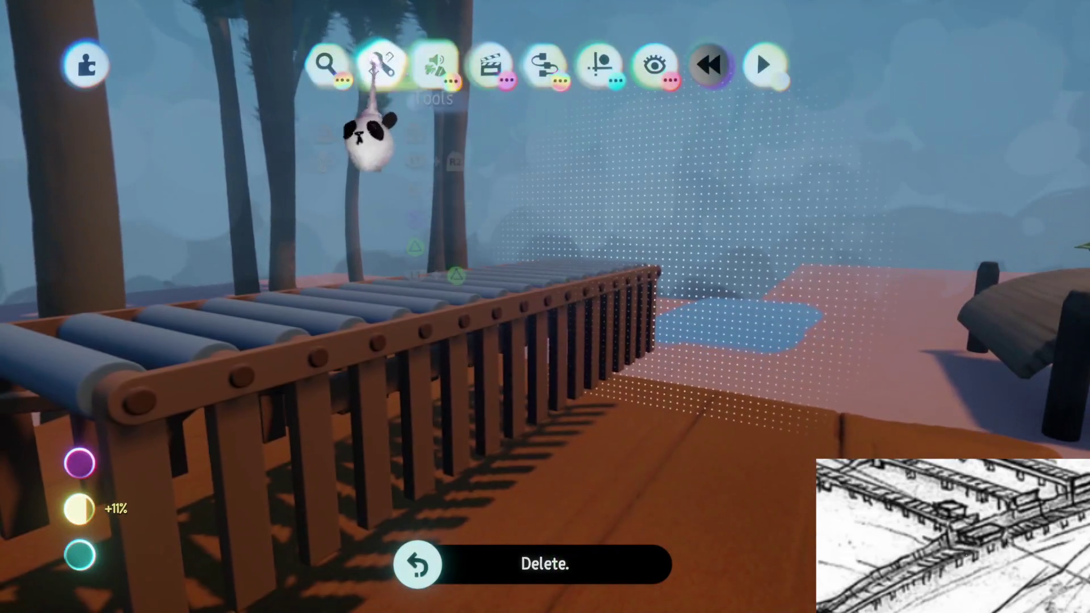
pyautogui.click(379, 62)
pyautogui.click(765, 116)
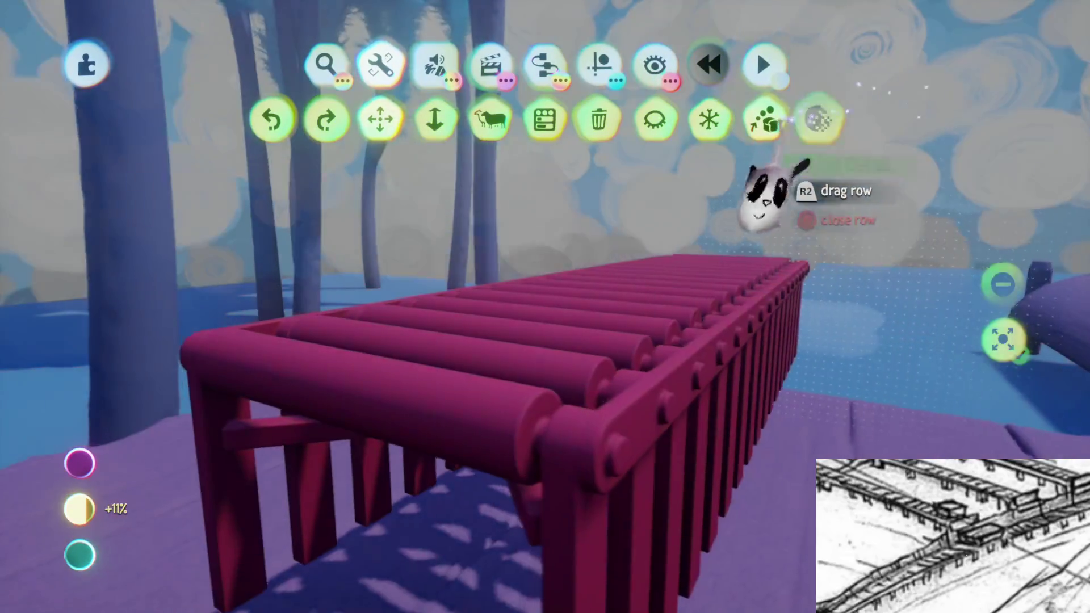
pyautogui.click(547, 382)
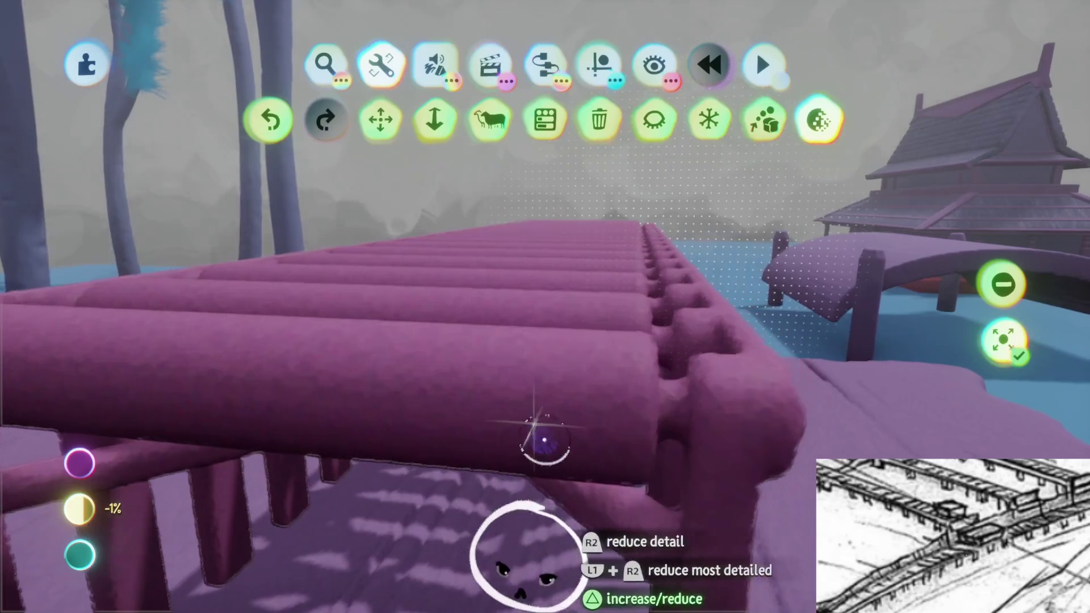
pyautogui.press('Escape')
pyautogui.moveTo(523, 401)
pyautogui.mouseDown()
pyautogui.moveTo(518, 418)
pyautogui.moveTo(527, 310)
pyautogui.mouseUp()
pyautogui.hotkey('ctrl', 'z')
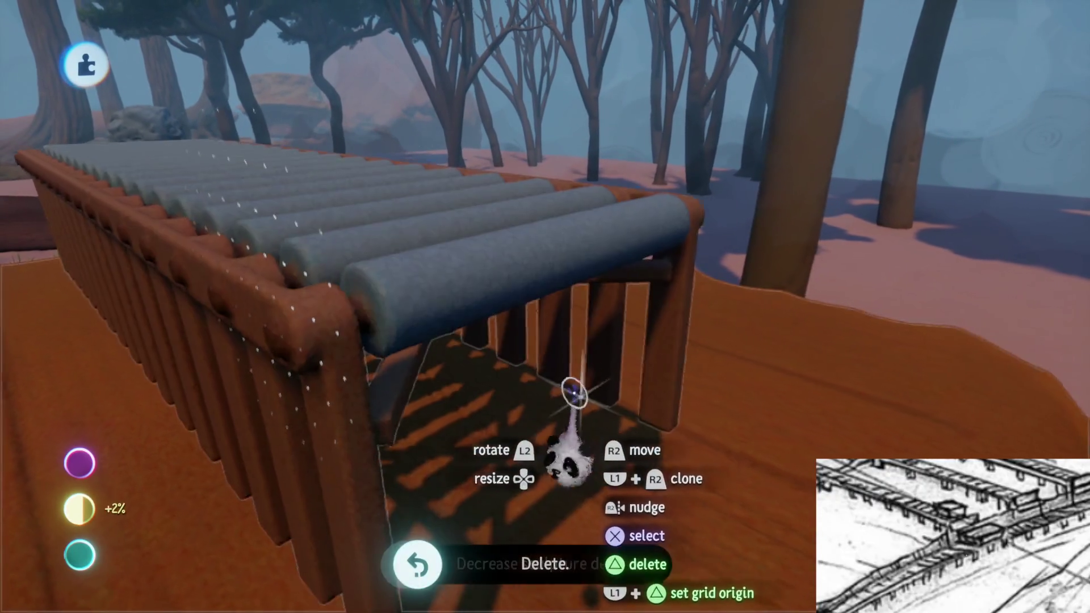
# Stretch one underside cross beam longer from its end handle
pyautogui.moveTo(574, 392)
pyautogui.mouseDown()
pyautogui.moveTo(567, 415)
pyautogui.moveTo(472, 196)
pyautogui.mouseUp()
pyautogui.moveTo(519, 392)
pyautogui.mouseDown()
pyautogui.moveTo(584, 279)
pyautogui.moveTo(585, 299)
pyautogui.mouseUp()
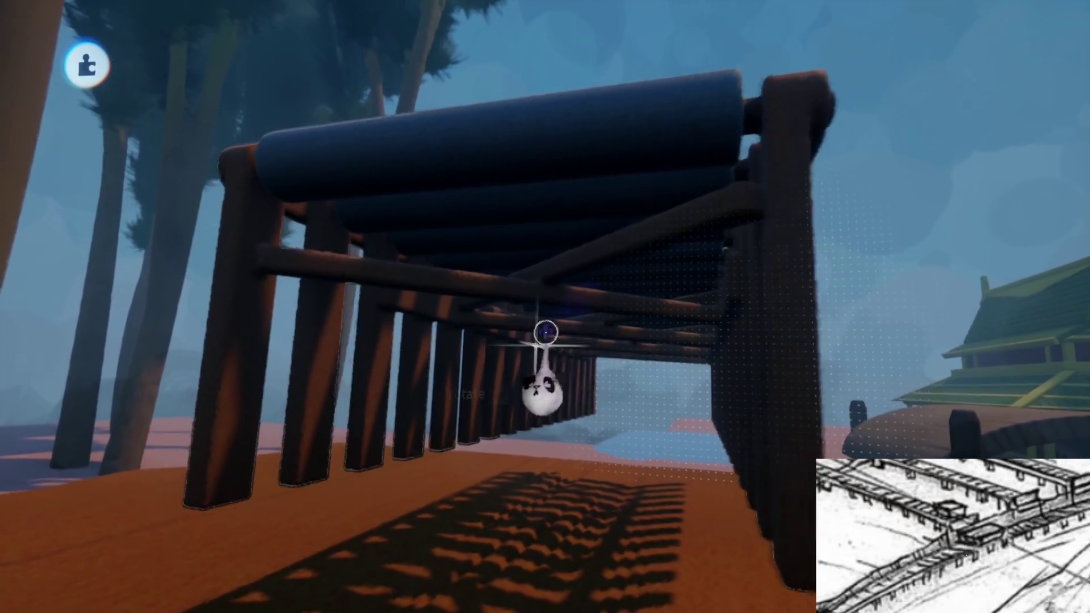
pyautogui.moveTo(546, 331)
pyautogui.mouseDown()
pyautogui.moveTo(572, 452)
pyautogui.moveTo(562, 384)
pyautogui.moveTo(556, 452)
pyautogui.mouseUp()
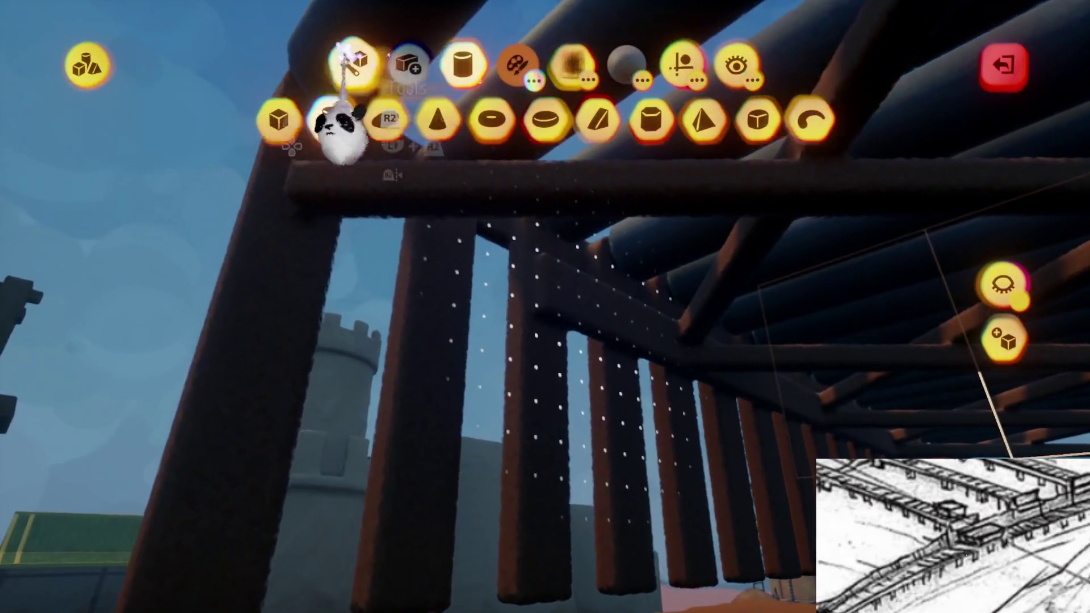
pyautogui.click(353, 57)
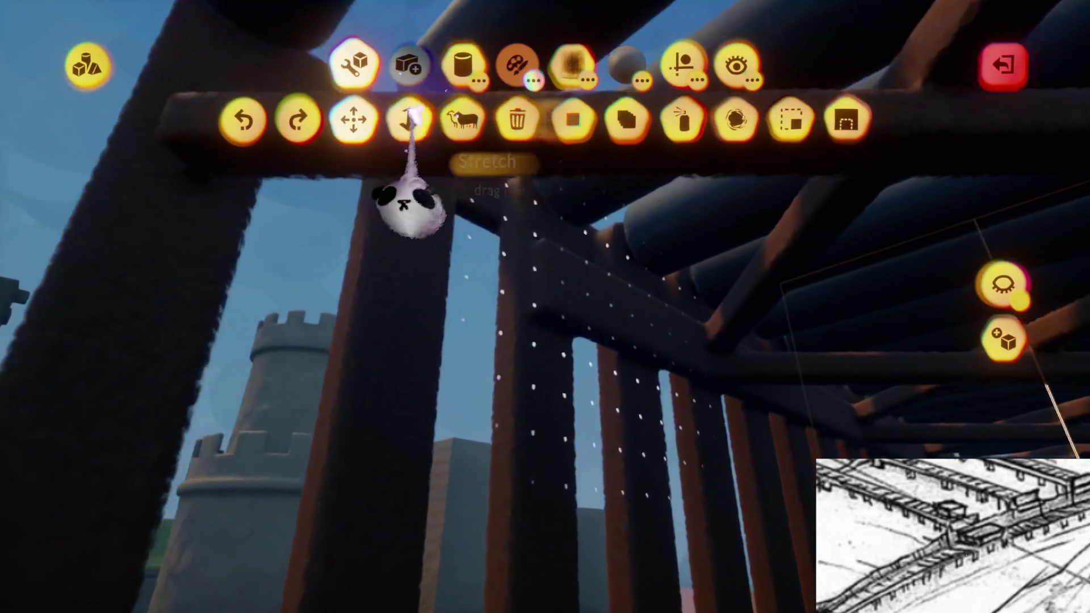
pyautogui.moveTo(534, 281)
pyautogui.mouseDown()
pyautogui.moveTo(518, 308)
pyautogui.moveTo(522, 353)
pyautogui.moveTo(494, 318)
pyautogui.mouseUp()
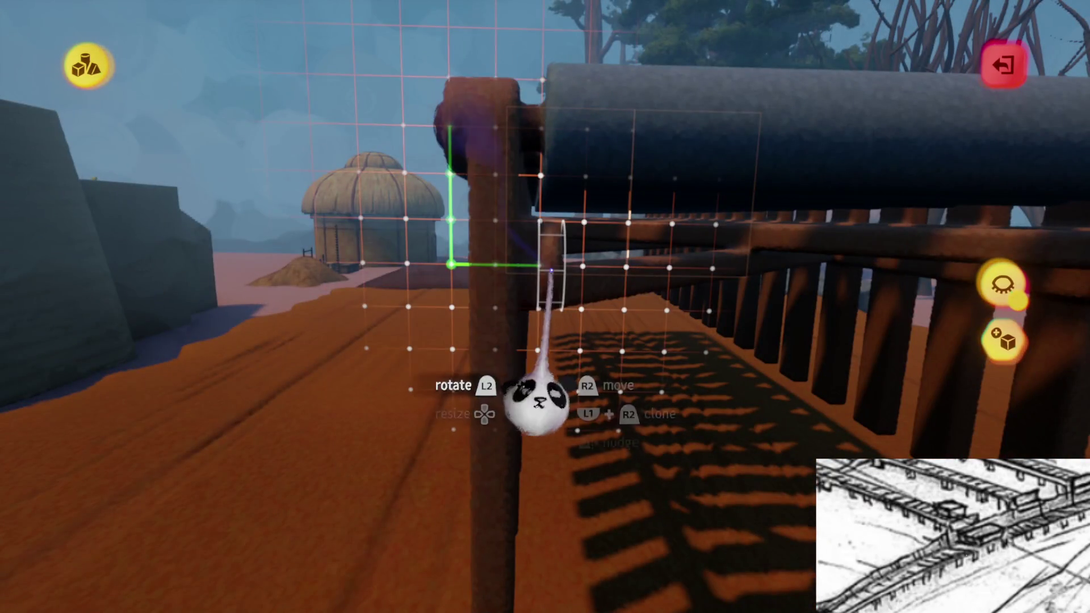
pyautogui.moveTo(551, 271)
pyautogui.mouseDown()
pyautogui.moveTo(608, 256)
pyautogui.moveTo(548, 272)
pyautogui.moveTo(530, 240)
pyautogui.moveTo(531, 268)
pyautogui.moveTo(530, 253)
pyautogui.moveTo(564, 285)
pyautogui.mouseUp()
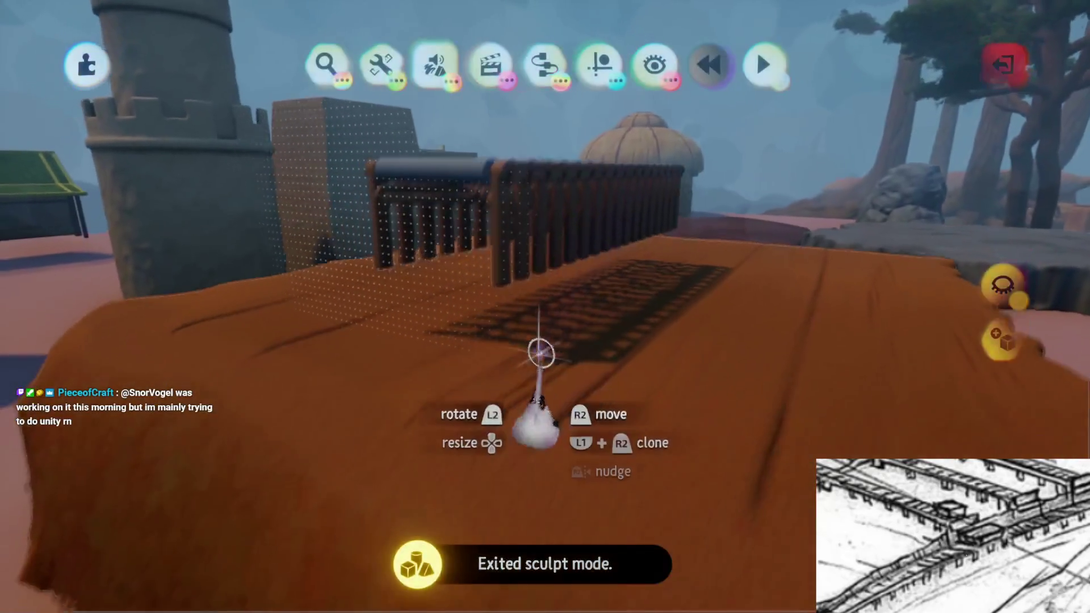
pyautogui.moveTo(541, 353)
pyautogui.mouseDown()
pyautogui.moveTo(540, 163)
pyautogui.moveTo(547, 341)
pyautogui.moveTo(545, 307)
pyautogui.moveTo(540, 352)
pyautogui.moveTo(535, 311)
pyautogui.moveTo(536, 375)
pyautogui.moveTo(547, 224)
pyautogui.moveTo(532, 260)
pyautogui.mouseUp()
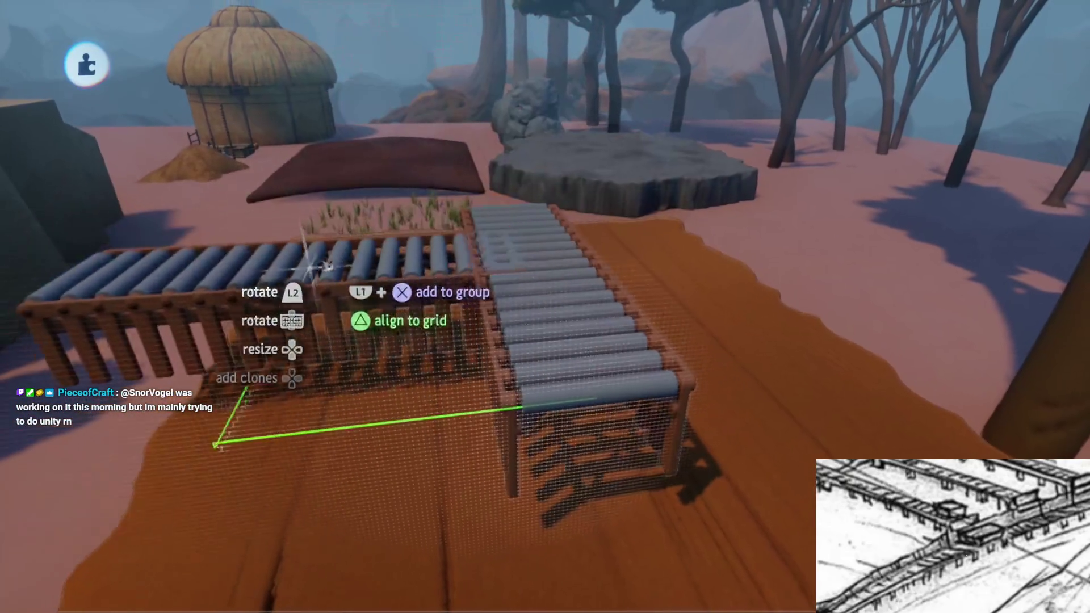
# Clone the roller conveyor section and drop the copy end to end with the original
pyautogui.moveTo(279, 216)
pyautogui.mouseDown()
pyautogui.moveTo(401, 231)
pyautogui.moveTo(487, 341)
pyautogui.mouseUp()
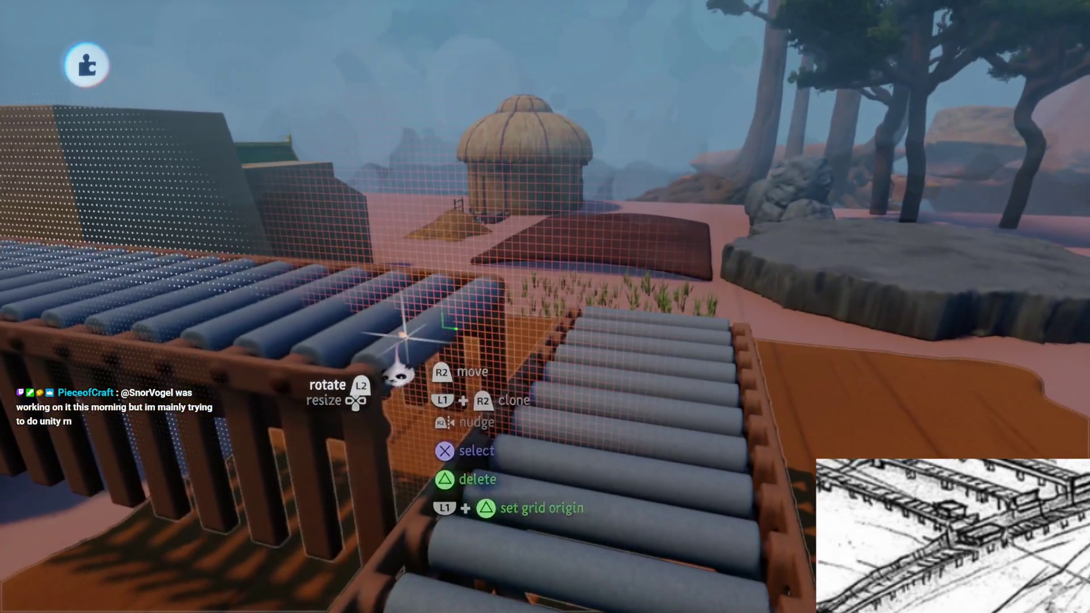
pyautogui.moveTo(401, 341)
pyautogui.mouseDown()
pyautogui.moveTo(494, 420)
pyautogui.moveTo(488, 301)
pyautogui.moveTo(469, 349)
pyautogui.moveTo(487, 365)
pyautogui.moveTo(450, 406)
pyautogui.mouseUp()
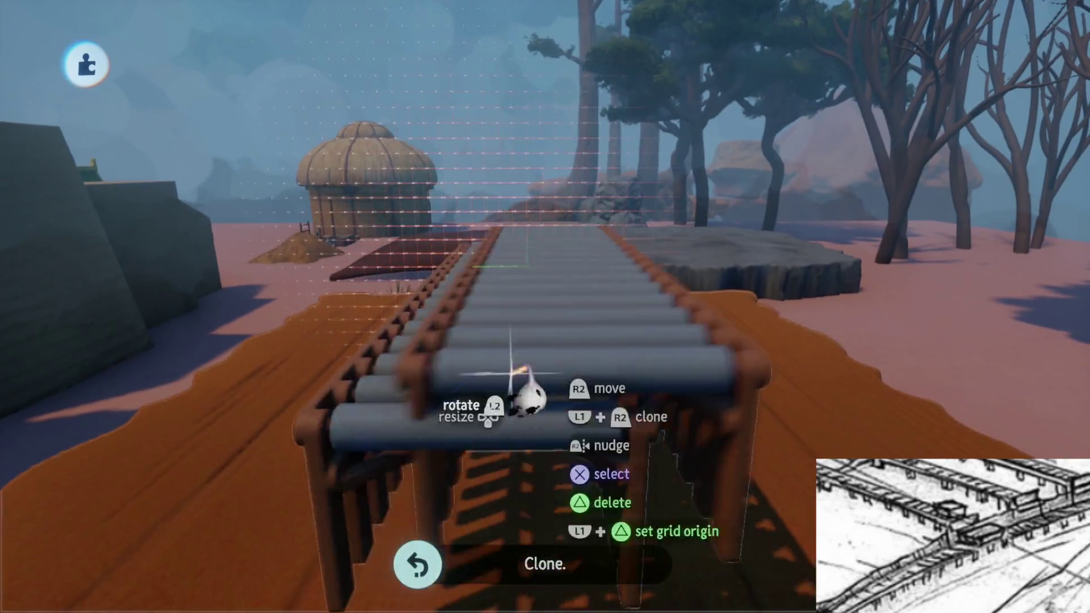
pyautogui.moveTo(511, 373)
pyautogui.mouseDown()
pyautogui.moveTo(586, 407)
pyautogui.moveTo(579, 567)
pyautogui.moveTo(577, 462)
pyautogui.moveTo(548, 278)
pyautogui.moveTo(598, 433)
pyautogui.moveTo(521, 355)
pyautogui.moveTo(549, 325)
pyautogui.moveTo(559, 335)
pyautogui.moveTo(550, 324)
pyautogui.moveTo(527, 366)
pyautogui.moveTo(520, 432)
pyautogui.mouseUp()
pyautogui.moveTo(522, 351)
pyautogui.mouseDown()
pyautogui.moveTo(516, 357)
pyautogui.moveTo(518, 346)
pyautogui.moveTo(547, 352)
pyautogui.mouseUp()
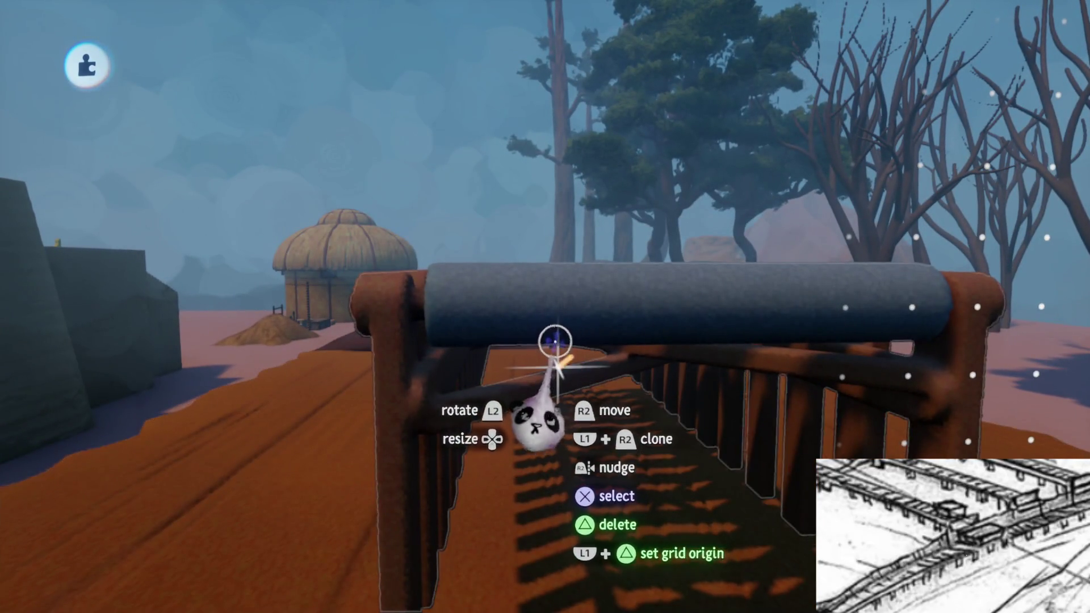
pyautogui.moveTo(490, 330)
pyautogui.mouseDown()
pyautogui.moveTo(448, 161)
pyautogui.moveTo(559, 452)
pyautogui.moveTo(506, 405)
pyautogui.moveTo(484, 437)
pyautogui.moveTo(482, 335)
pyautogui.moveTo(539, 397)
pyautogui.moveTo(531, 423)
pyautogui.mouseUp()
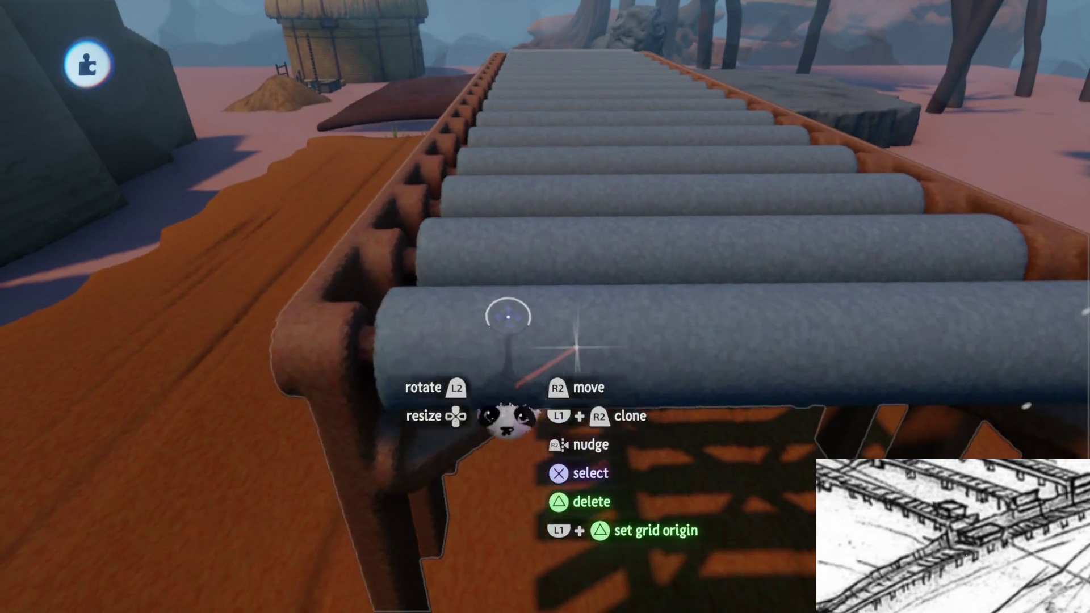
# Briefly enter Style mode, then inspect the sculpture's Fleck Properties and Audio Surface Type settings
pyautogui.moveTo(453, 84)
pyautogui.click(482, 107)
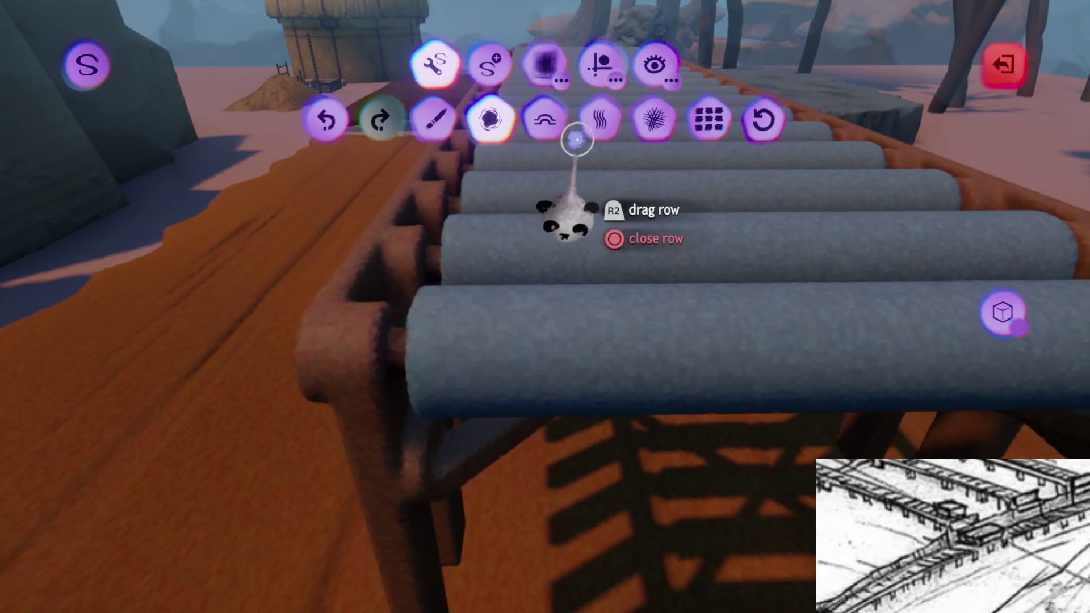
pyautogui.moveTo(540, 347); pyautogui.dragTo(552, 305)
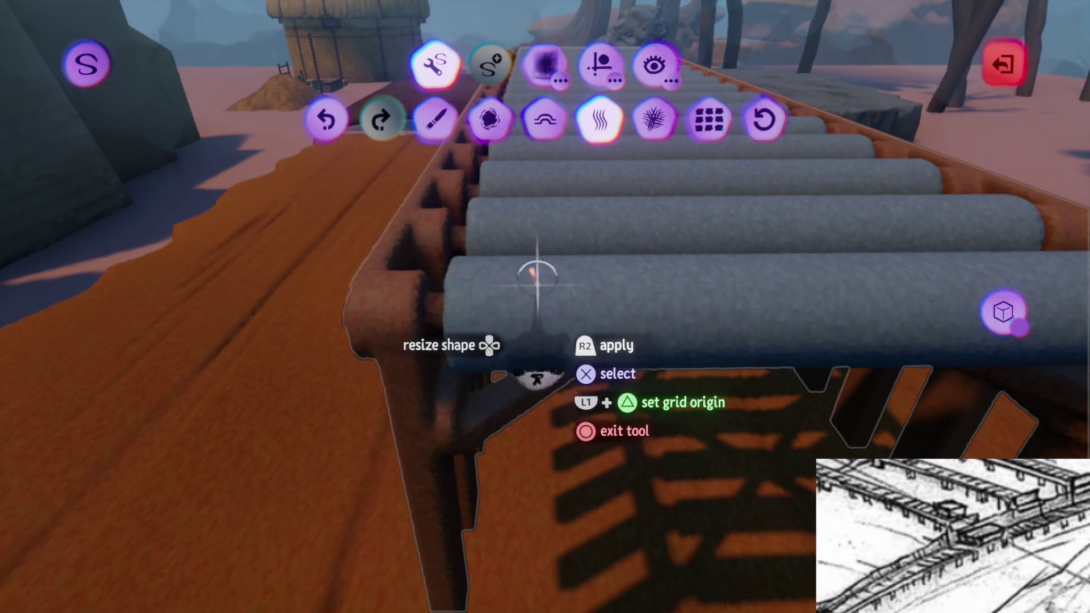
pyautogui.press('Escape')
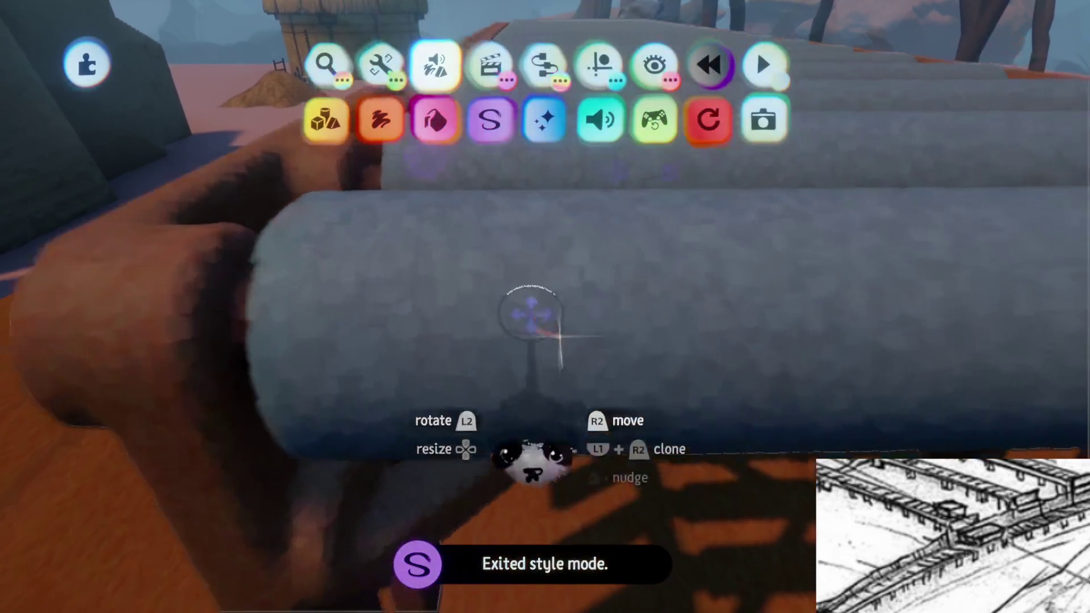
pyautogui.click(523, 317)
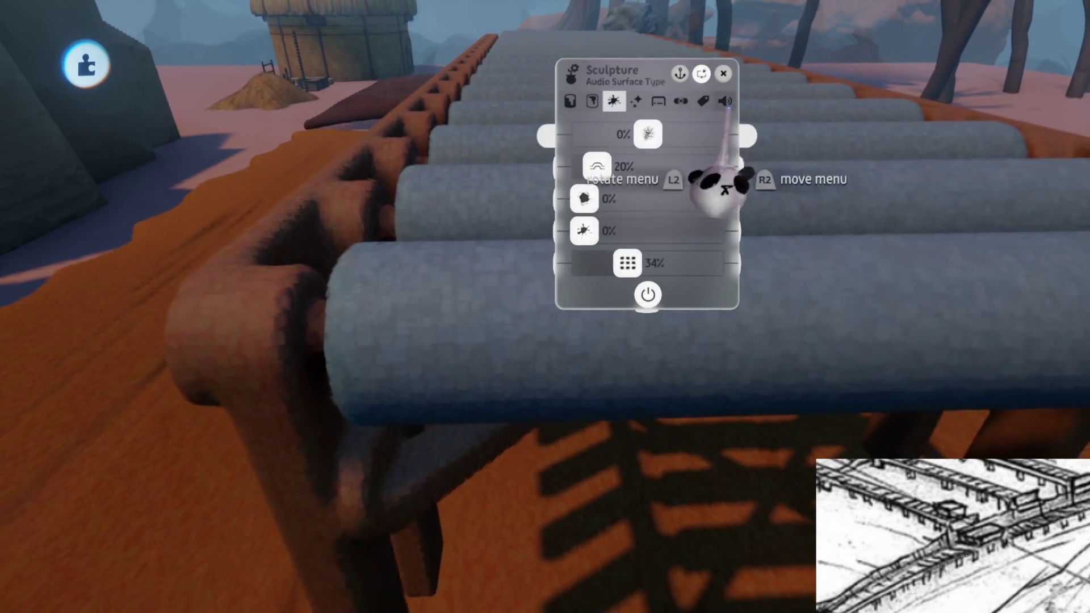
pyautogui.click(725, 101)
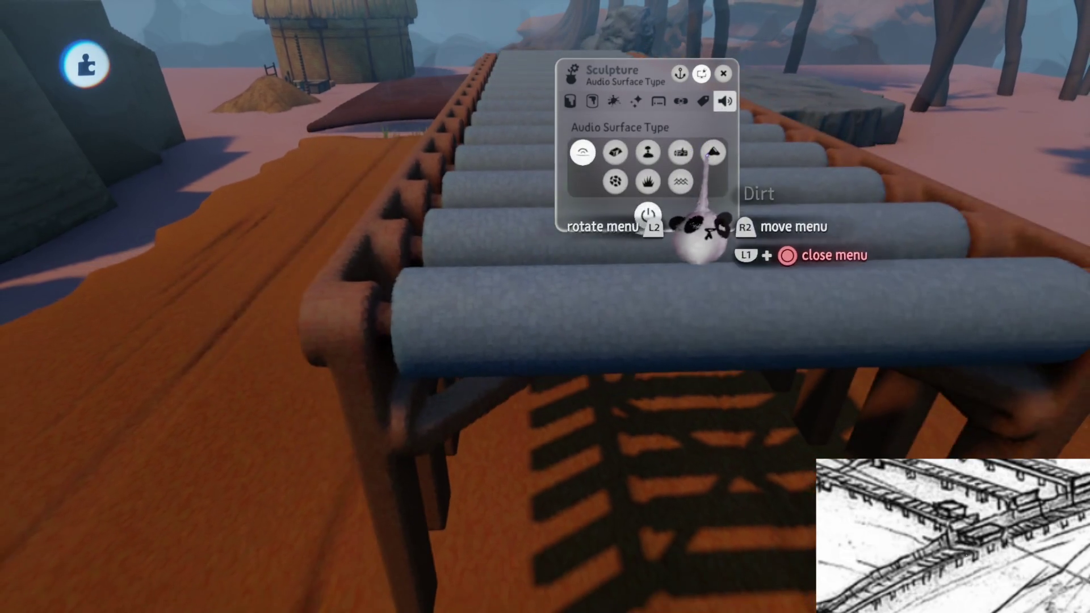
pyautogui.press('Escape')
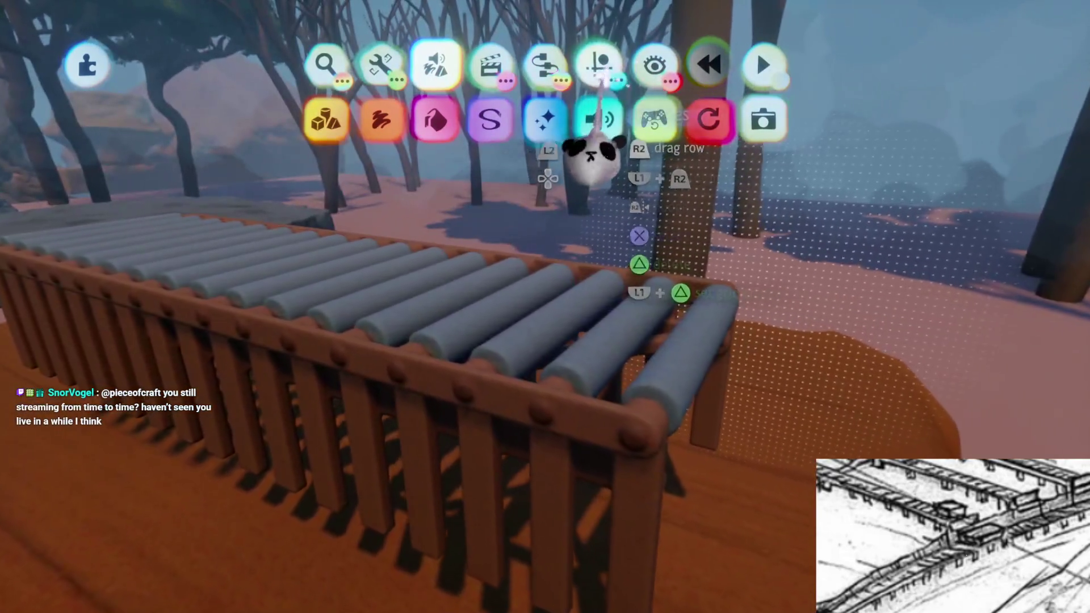
# Choose a sphere shape for stamping, then leave the shape editor without placing it
pyautogui.click(599, 64)
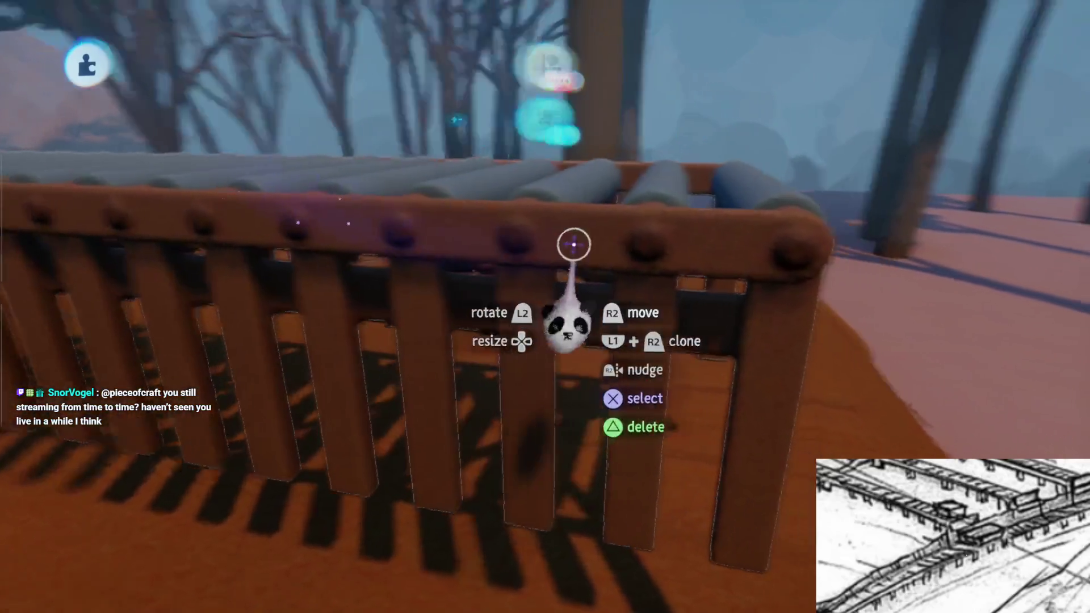
pyautogui.click(559, 341)
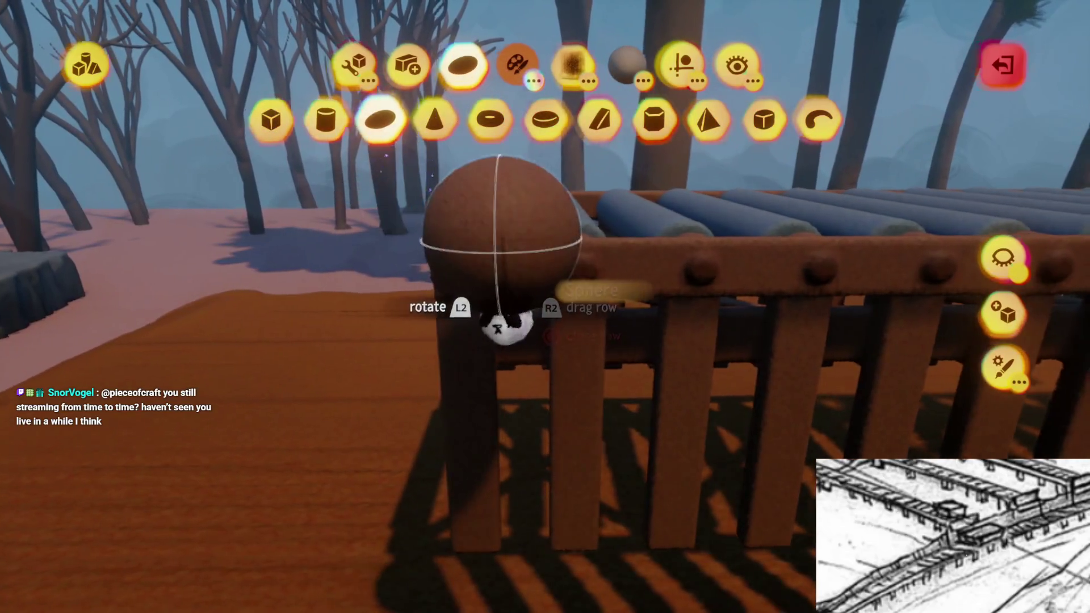
pyautogui.click(507, 326)
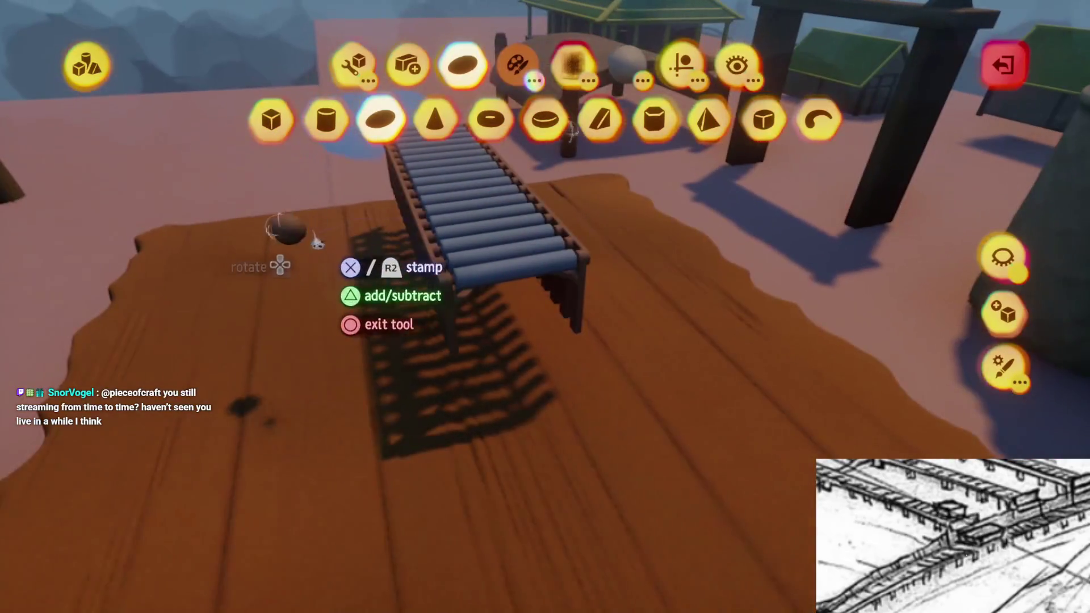
pyautogui.press('Escape')
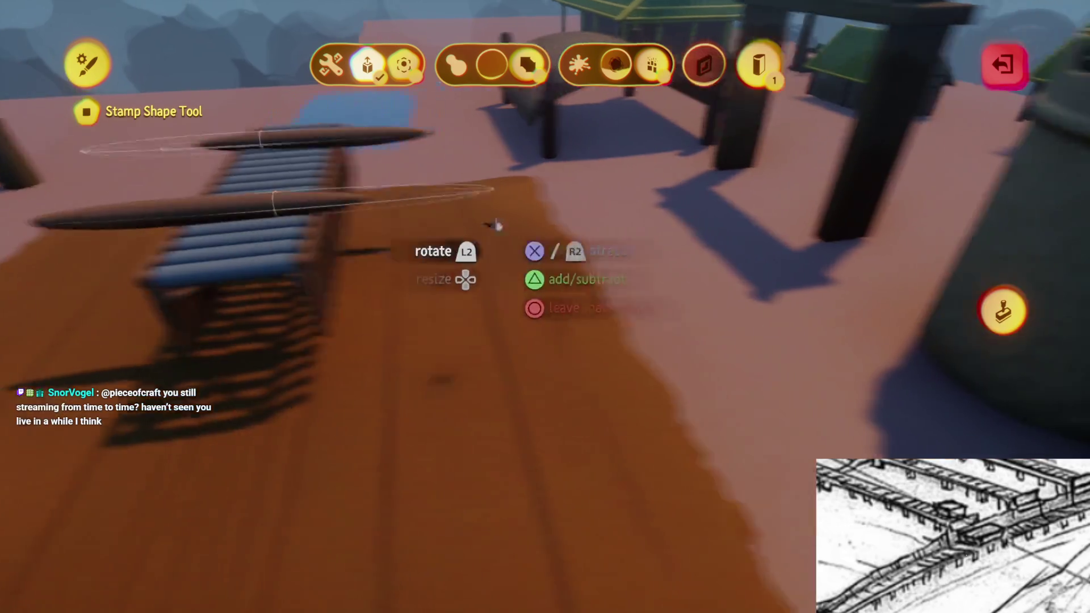
pyautogui.press('Escape')
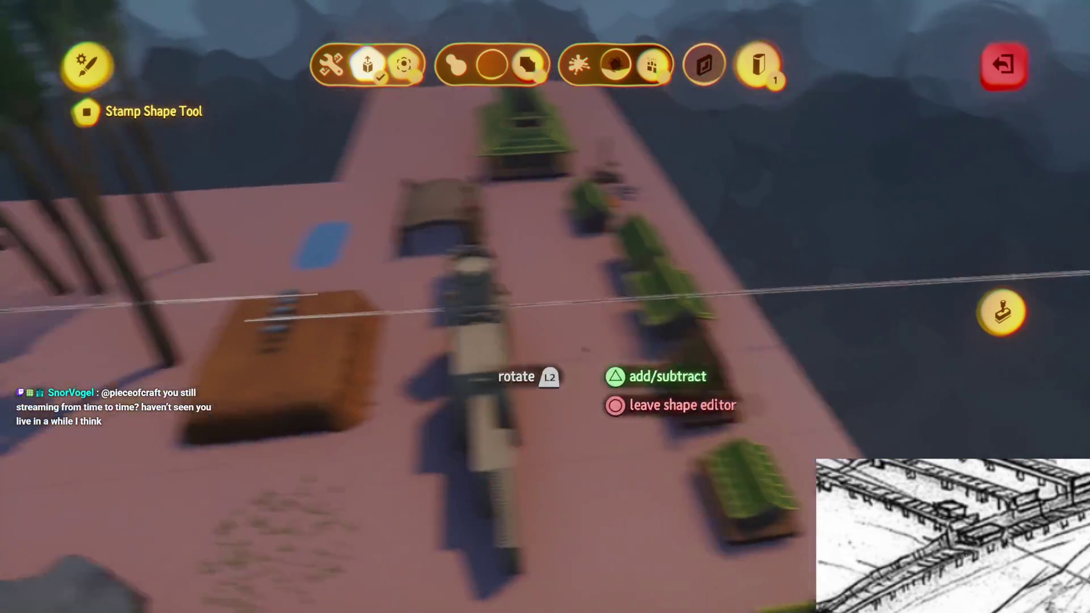
pyautogui.press('Escape')
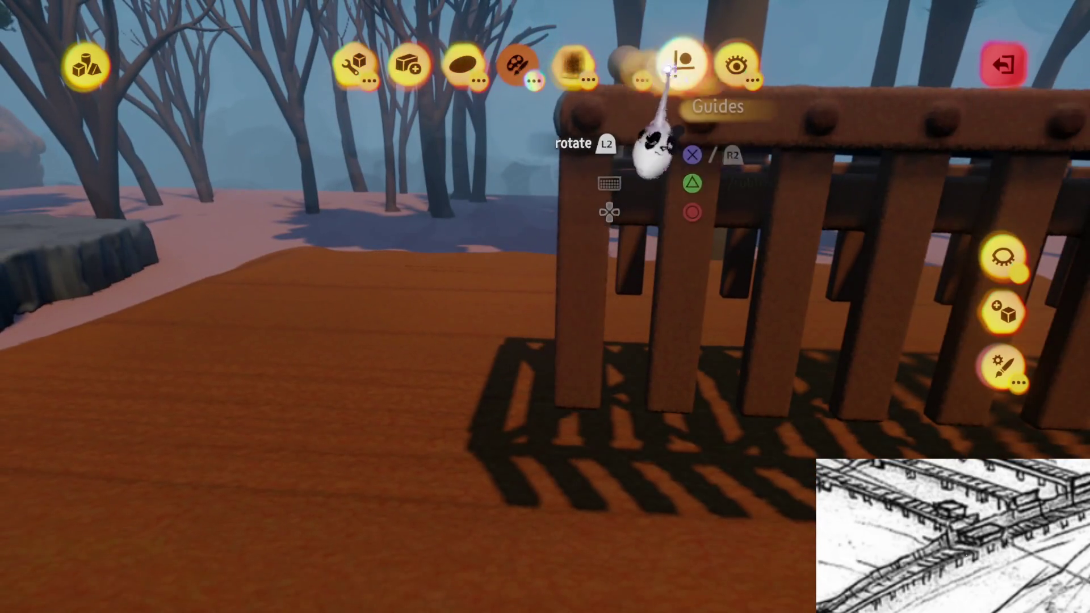
# Open the guide settings and pick a brown wood shade from the colour picker
pyautogui.click(681, 64)
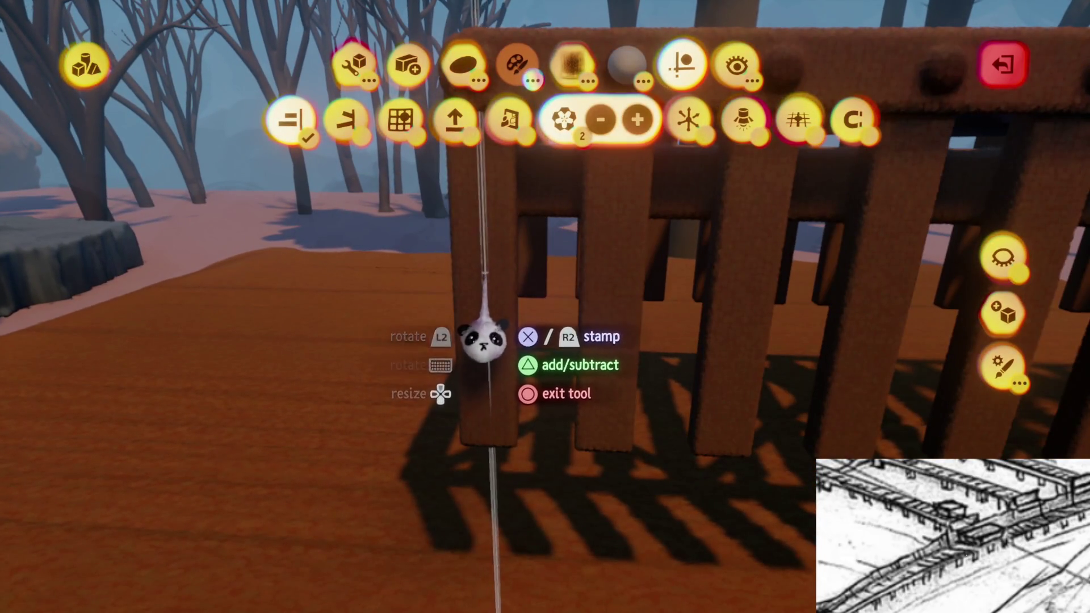
pyautogui.press('c')
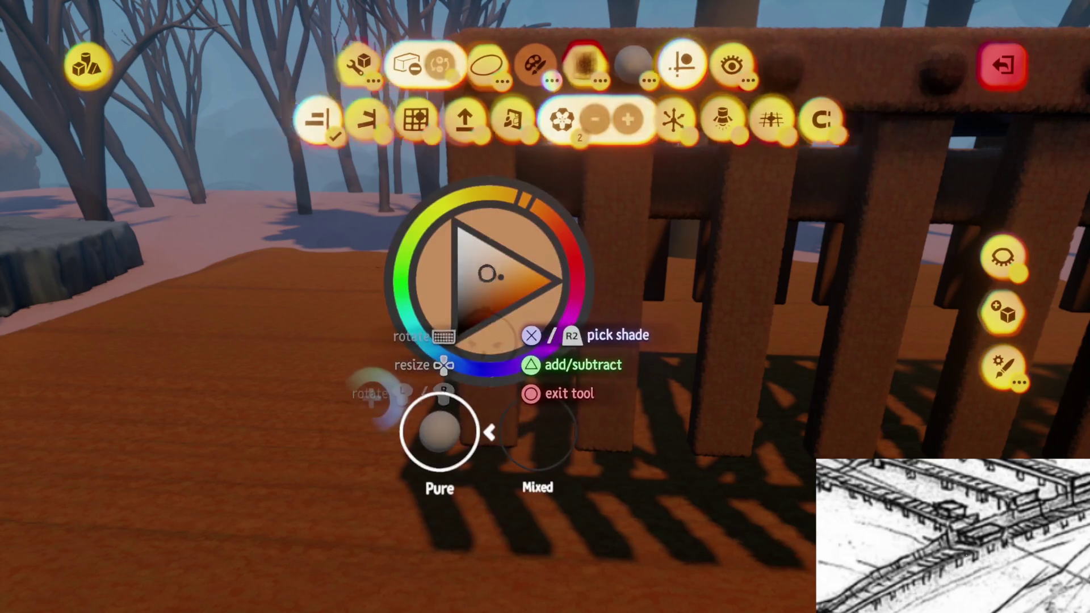
pyautogui.click(485, 364)
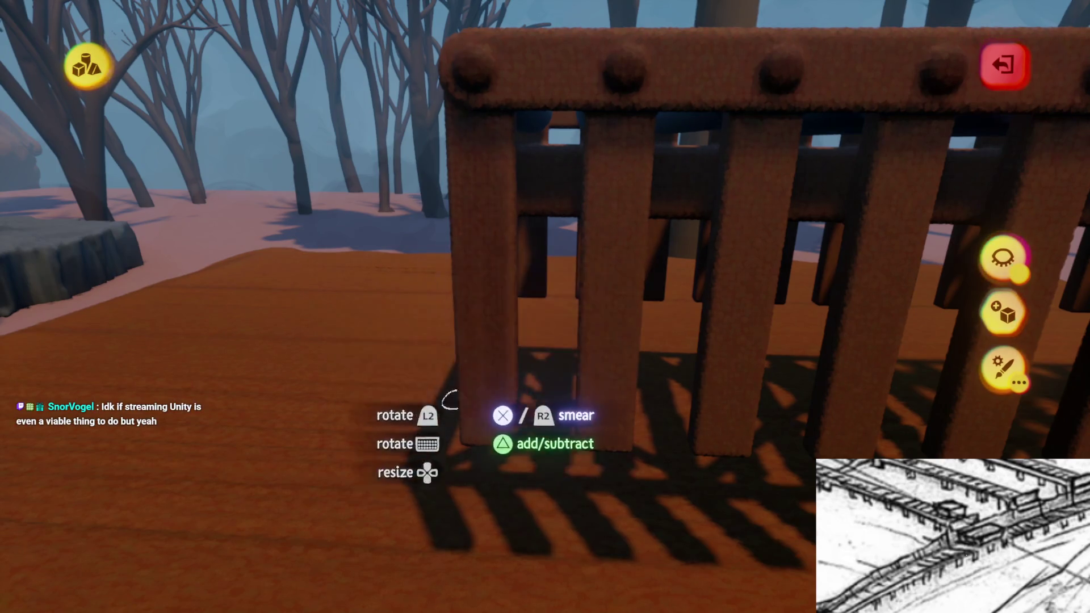
# Smear a fence post upward with the Smear tool to roughen its edge
pyautogui.moveTo(494, 406)
pyautogui.mouseDown()
pyautogui.moveTo(477, 358)
pyautogui.moveTo(487, 437)
pyautogui.moveTo(499, 396)
pyautogui.moveTo(482, 417)
pyautogui.mouseUp()
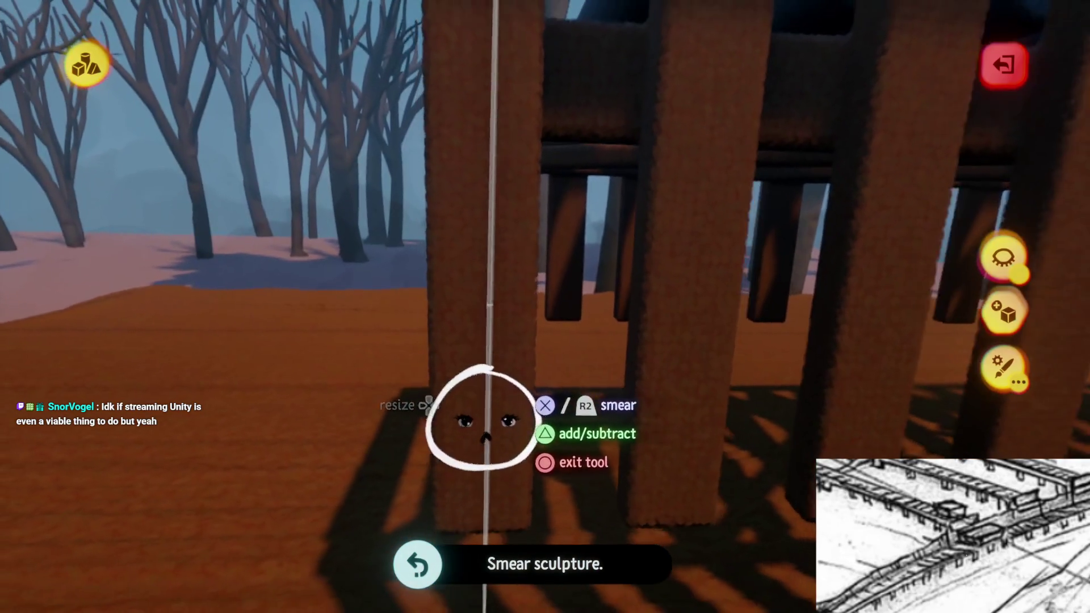
pyautogui.press('Escape')
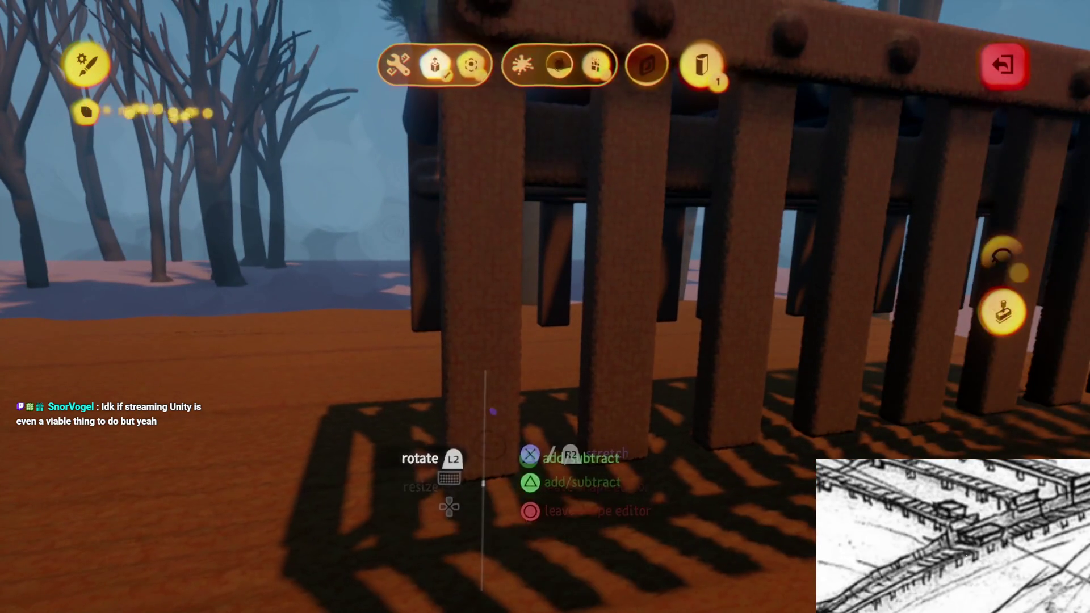
pyautogui.press('Escape')
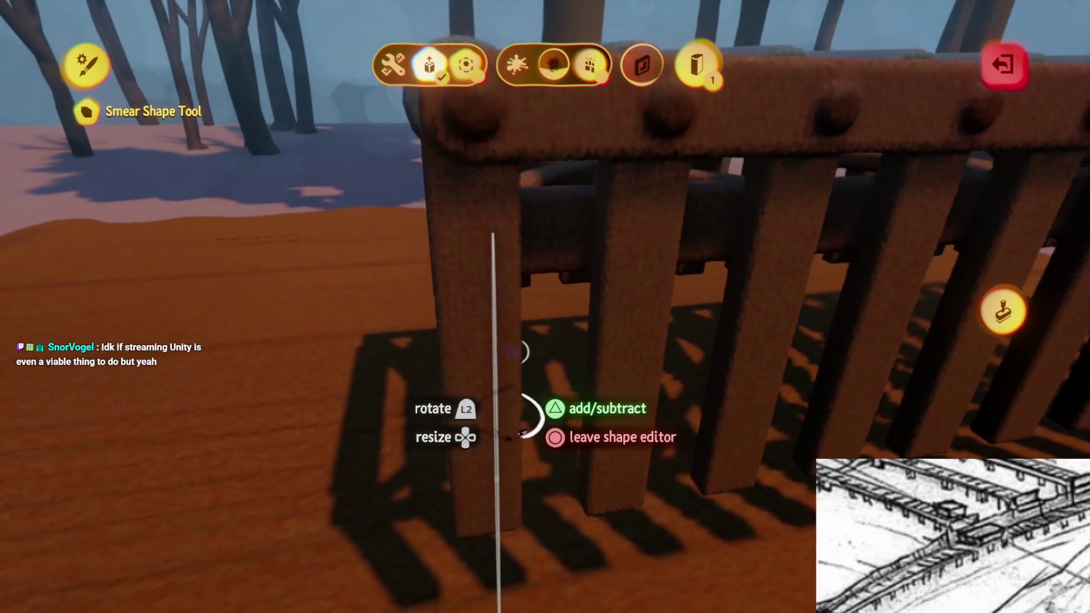
pyautogui.moveTo(520, 423)
pyautogui.mouseDown()
pyautogui.moveTo(486, 329)
pyautogui.moveTo(486, 360)
pyautogui.moveTo(471, 352)
pyautogui.mouseUp()
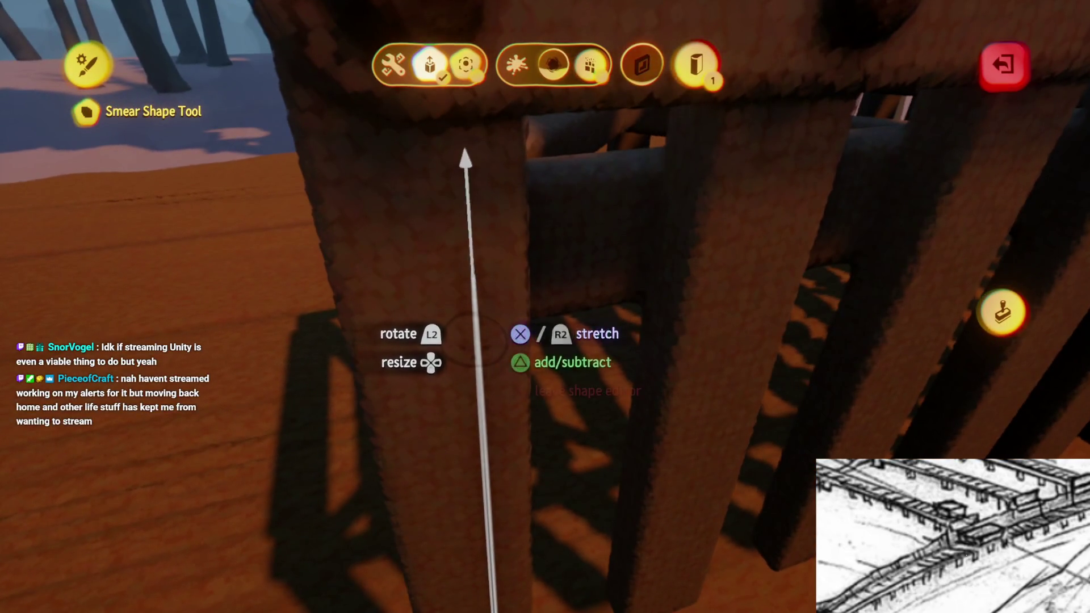
pyautogui.moveTo(475, 432)
pyautogui.mouseDown()
pyautogui.moveTo(479, 514)
pyautogui.moveTo(516, 332)
pyautogui.moveTo(499, 340)
pyautogui.moveTo(509, 425)
pyautogui.mouseUp()
# Smear along the fence post from its base, then view the sculpture's Fleck Properties (20%, 15%)
pyautogui.press('Escape')
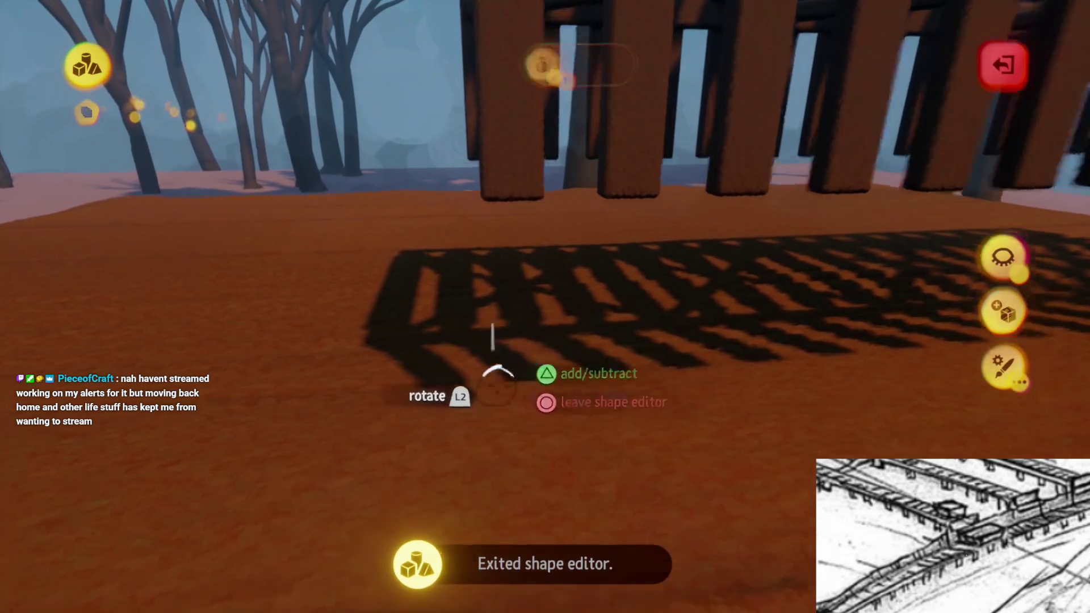
pyautogui.moveTo(494, 365)
pyautogui.mouseDown()
pyautogui.moveTo(499, 348)
pyautogui.moveTo(513, 358)
pyautogui.moveTo(497, 321)
pyautogui.mouseUp()
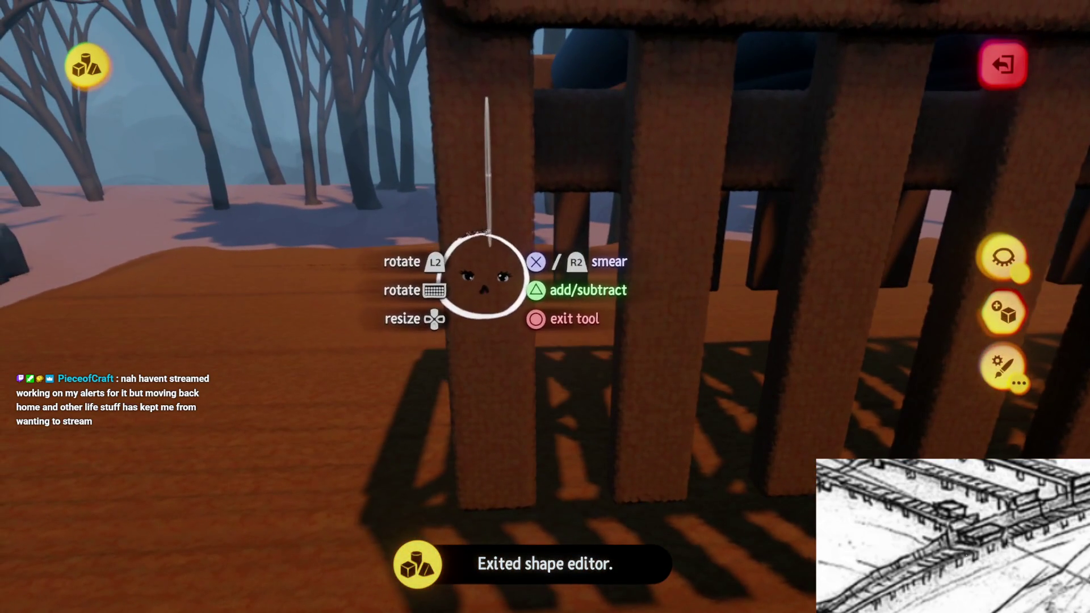
pyautogui.moveTo(484, 276)
pyautogui.mouseDown()
pyautogui.moveTo(445, 244)
pyautogui.moveTo(449, 256)
pyautogui.mouseUp()
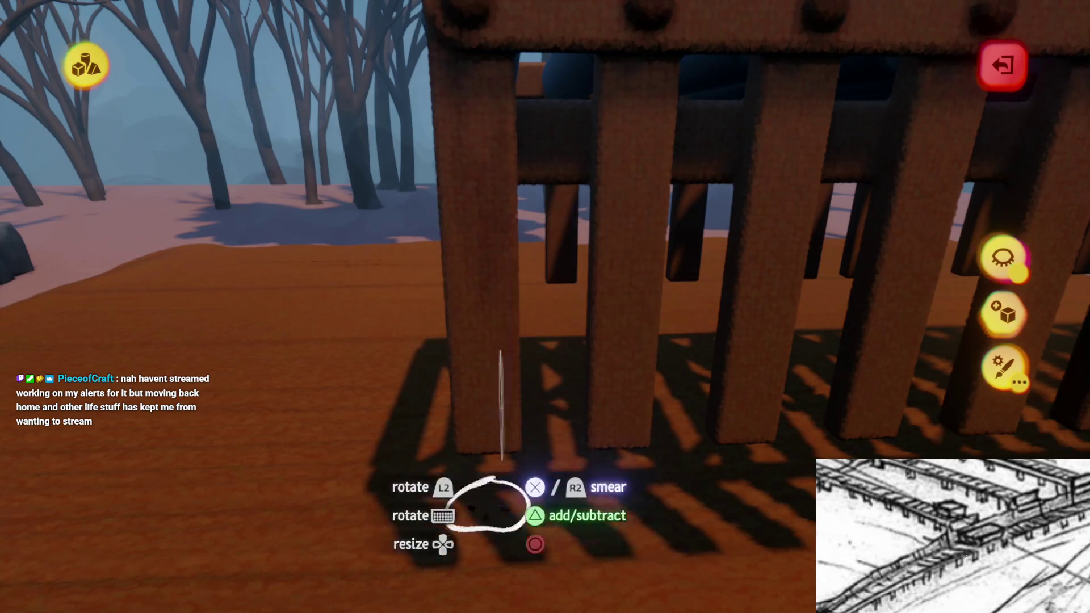
pyautogui.hotkey('ctrl', 'z')
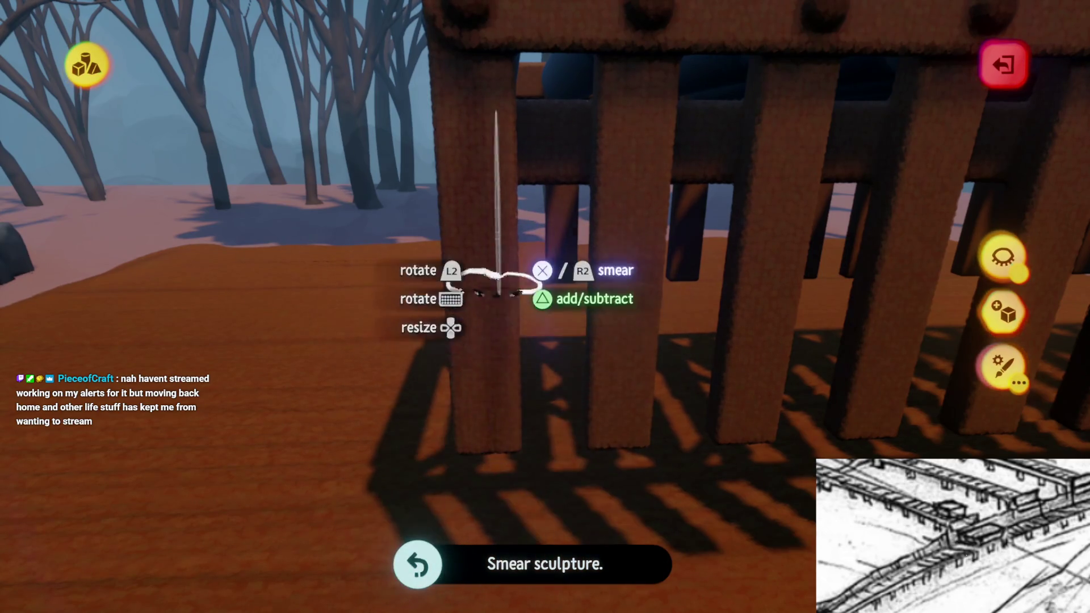
pyautogui.moveTo(518, 523)
pyautogui.mouseDown()
pyautogui.moveTo(530, 408)
pyautogui.moveTo(471, 295)
pyautogui.mouseUp()
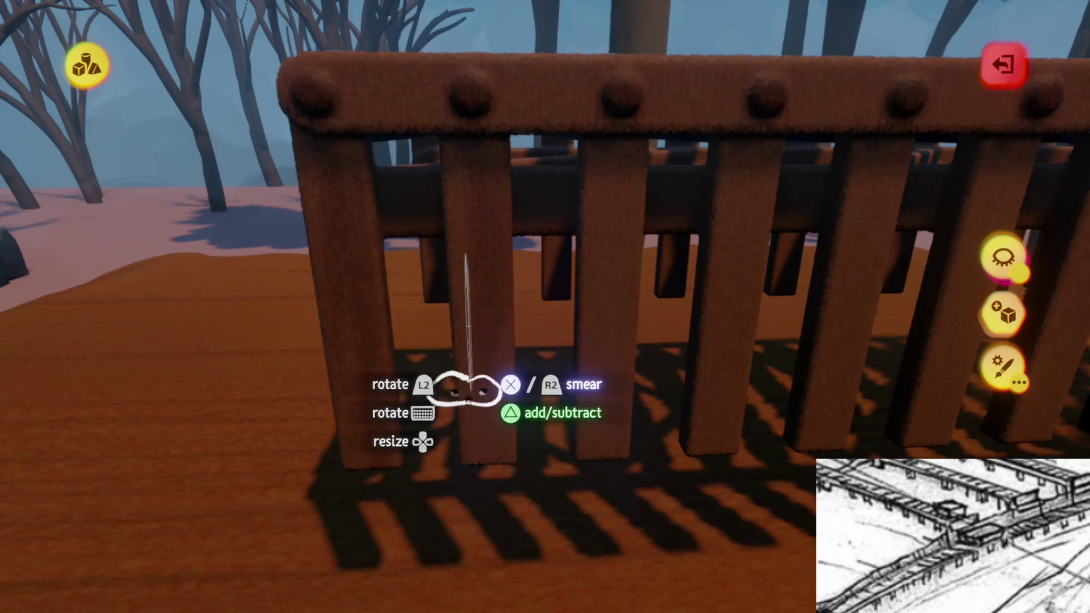
pyautogui.press('Escape')
pyautogui.click(483, 258)
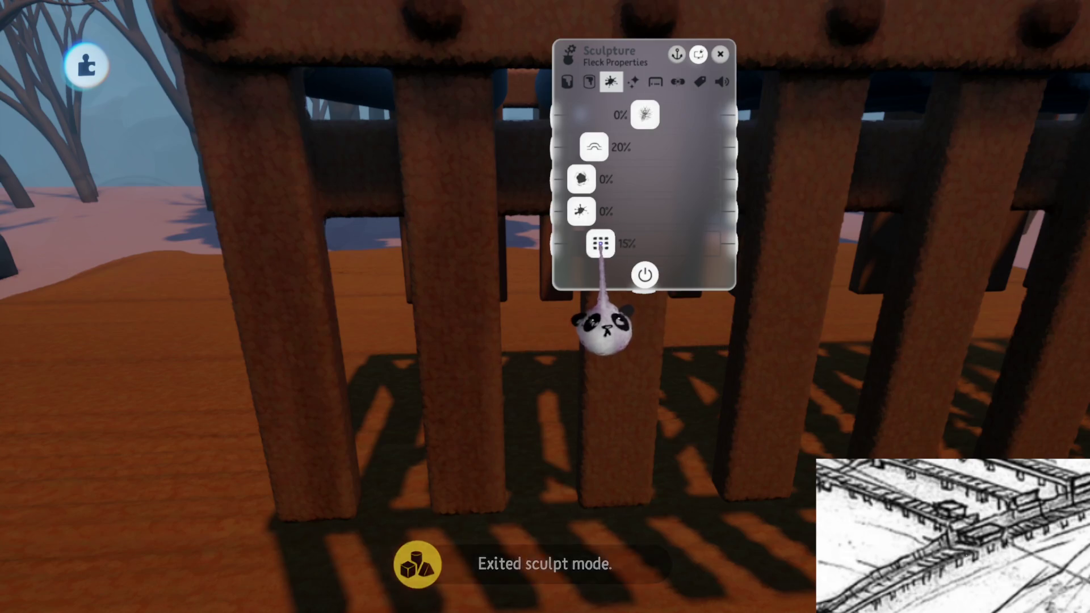
# Give the fence sculpture's flecks the Hatching style and return to sculpting the fence
pyautogui.moveTo(638, 309)
pyautogui.mouseDown()
pyautogui.moveTo(625, 231)
pyautogui.moveTo(569, 259)
pyautogui.mouseUp()
pyautogui.press('Escape')
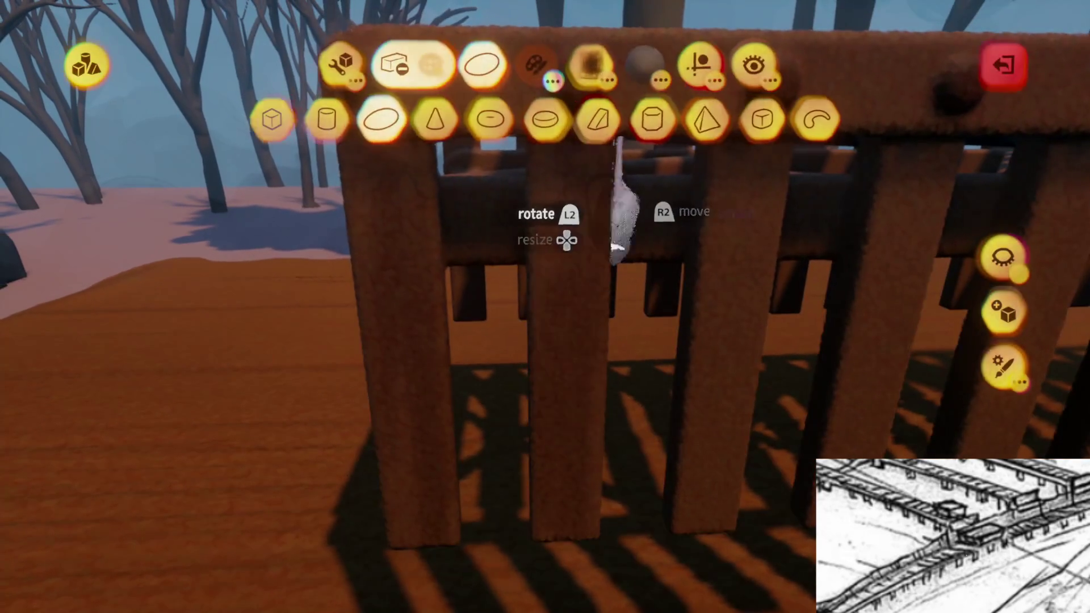
pyautogui.click(688, 142)
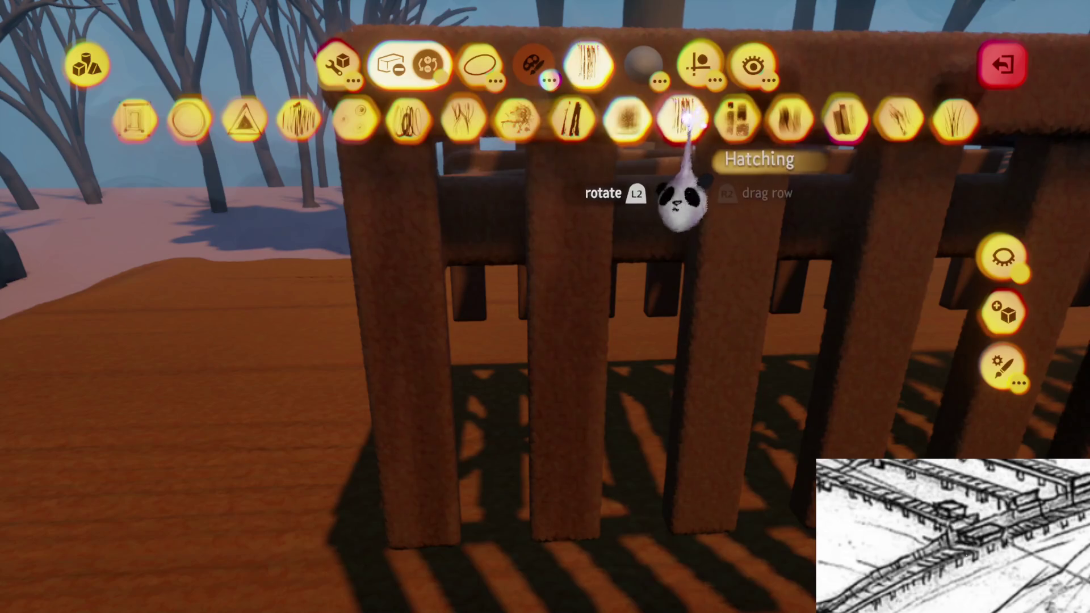
pyautogui.press('Escape')
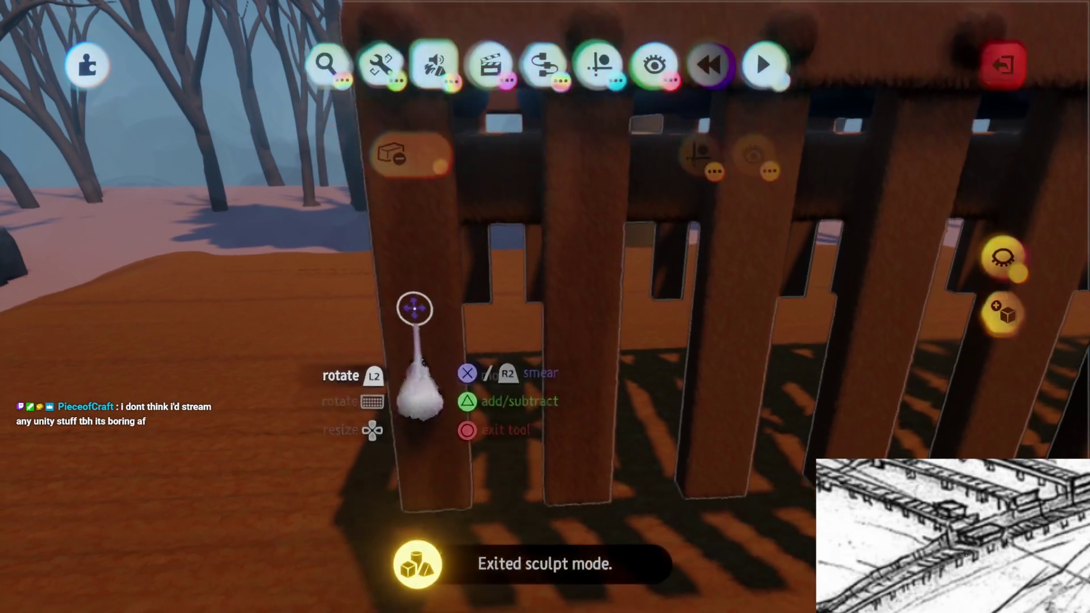
pyautogui.doubleClick(419, 414)
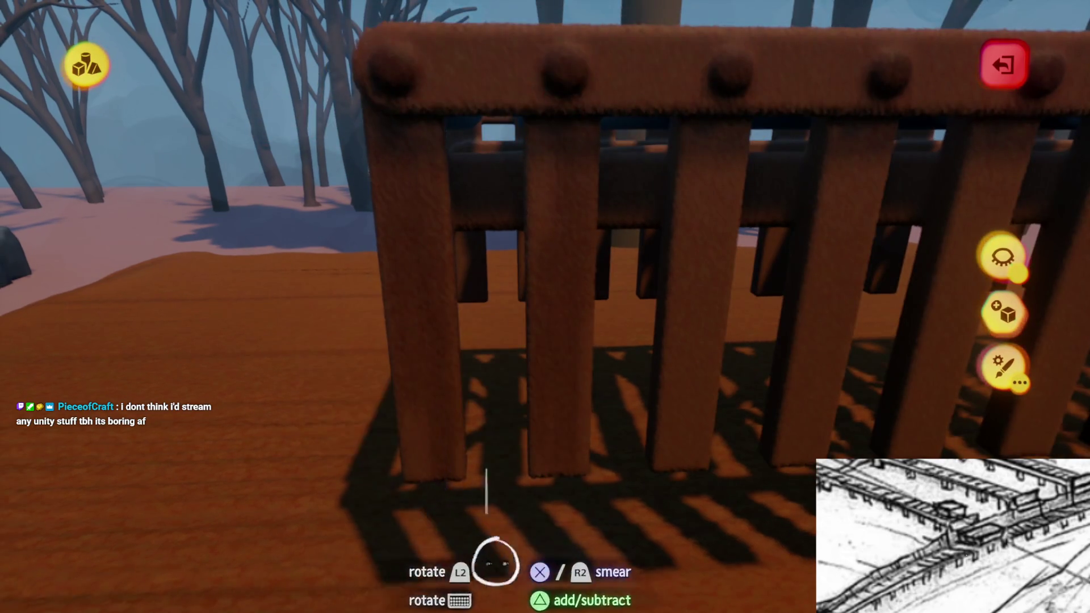
# Show and dismiss the colour picker, then smear one fence post's base and the middle post
pyautogui.hotkey('ctrl', 'z')
pyautogui.hotkey('ctrl', 'z')
pyautogui.hotkey('ctrl', 'z')
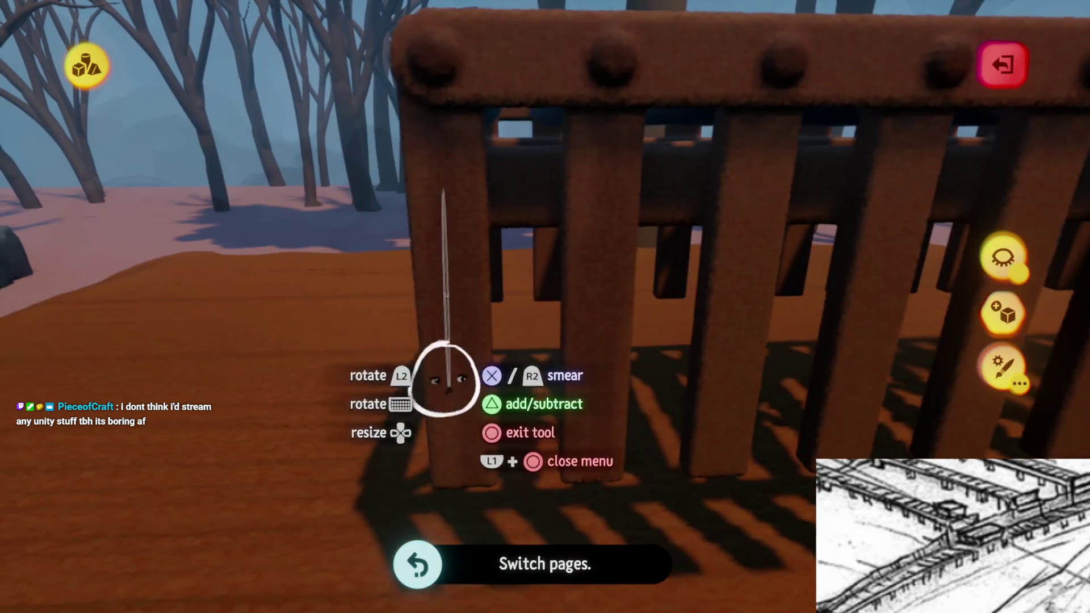
pyautogui.hotkey('ctrl', 'shift', 'z')
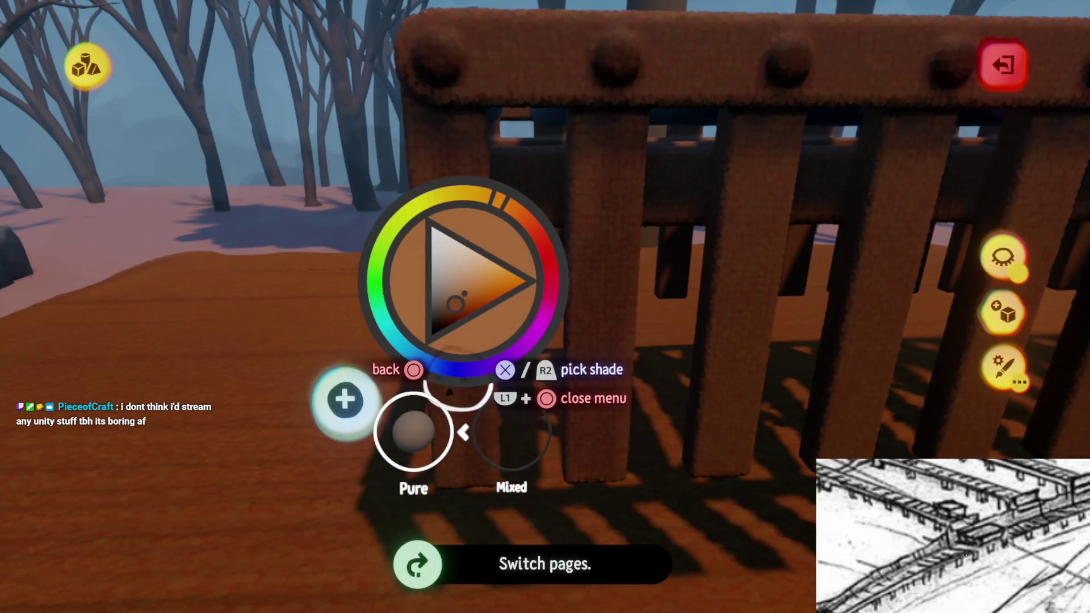
pyautogui.hotkey('ctrl', 'shift', 'z')
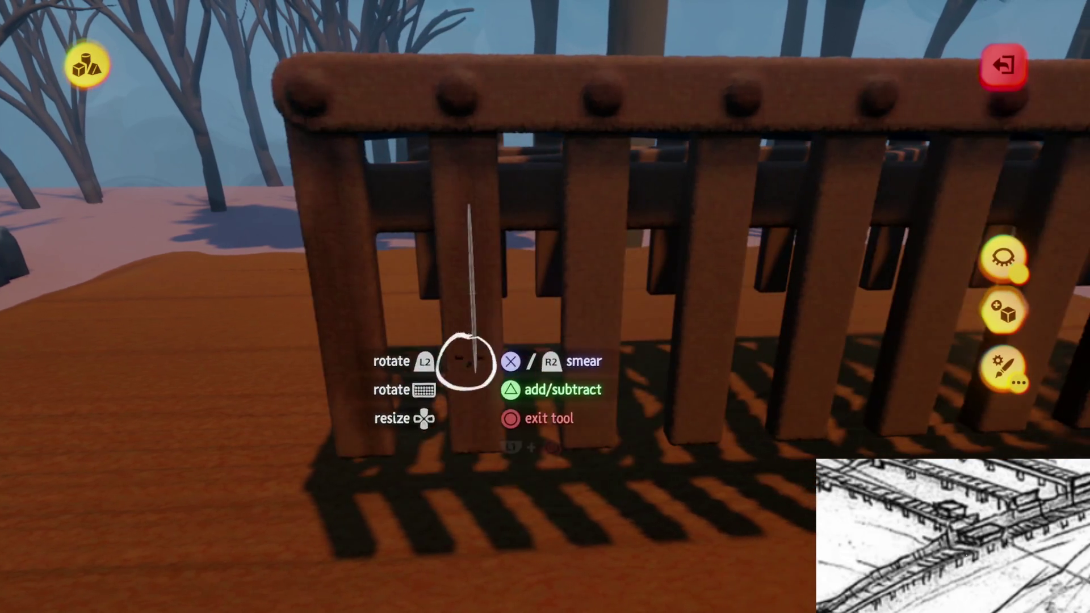
pyautogui.moveTo(462, 358); pyautogui.dragTo(316, 304)
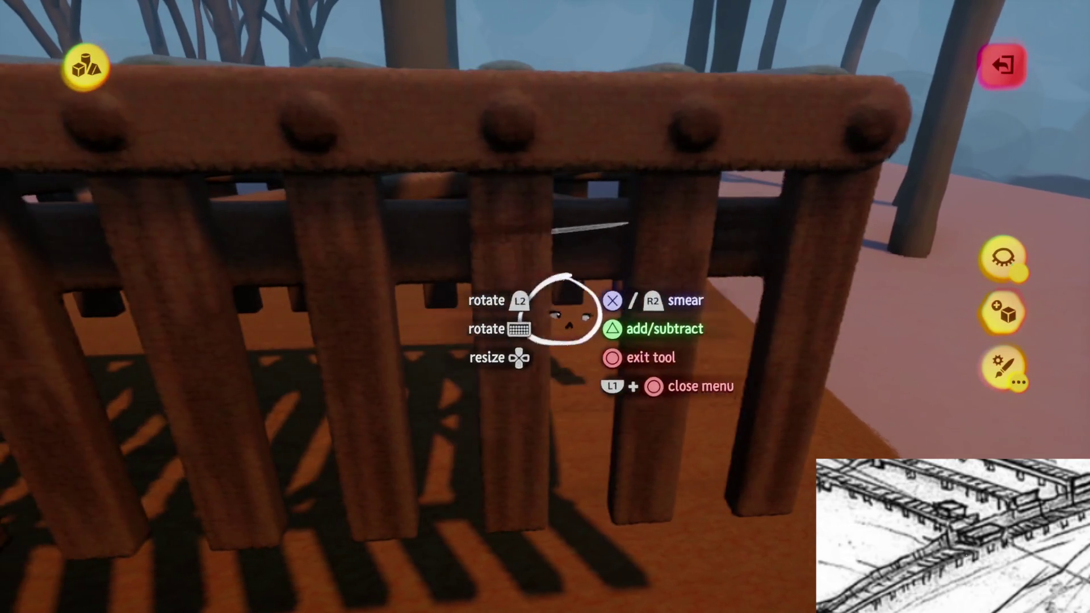
pyautogui.moveTo(560, 311); pyautogui.dragTo(598, 295)
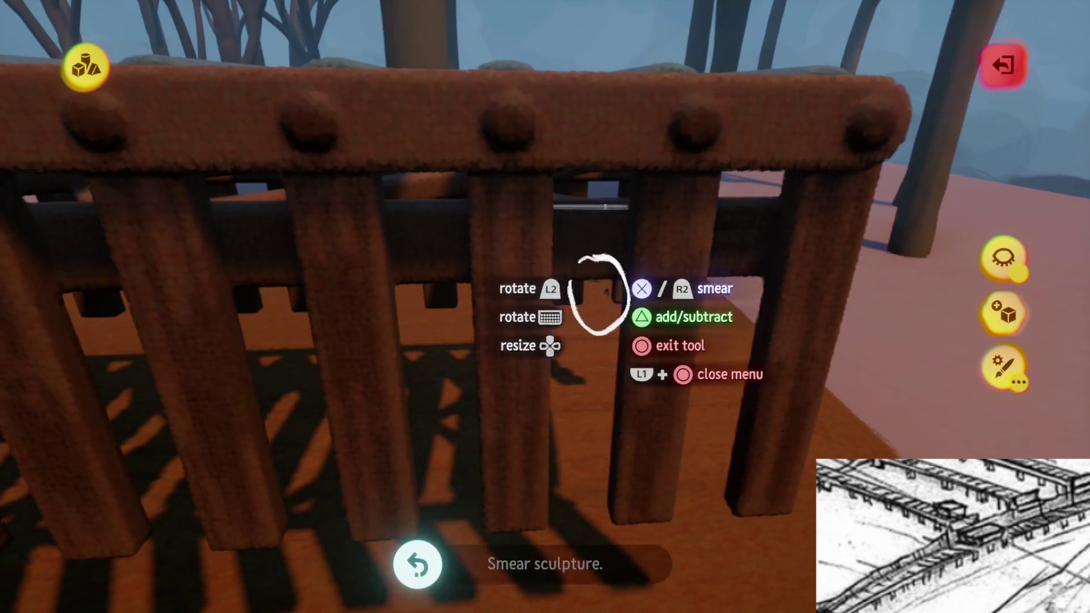
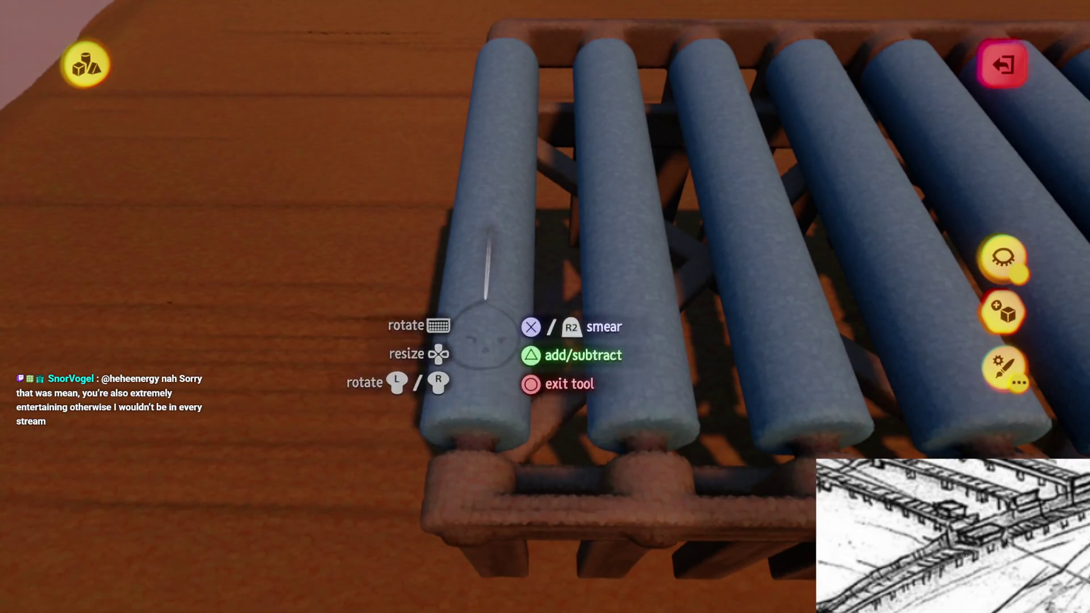
# Smear a streak of texture along the bottom blue roller of the conveyor
pyautogui.press('Escape')
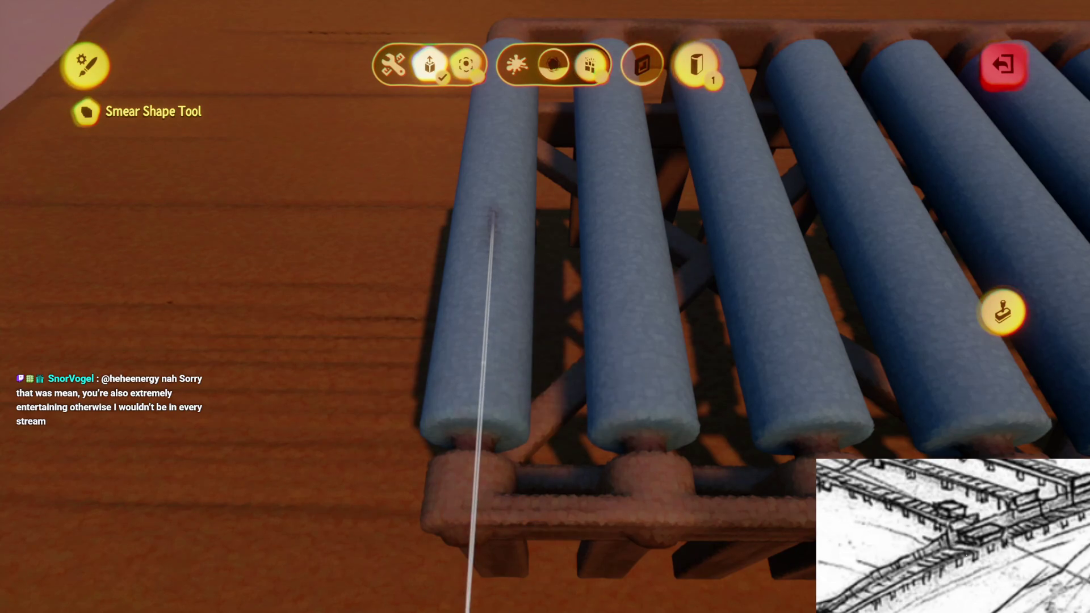
pyautogui.press('Escape')
pyautogui.press('c')
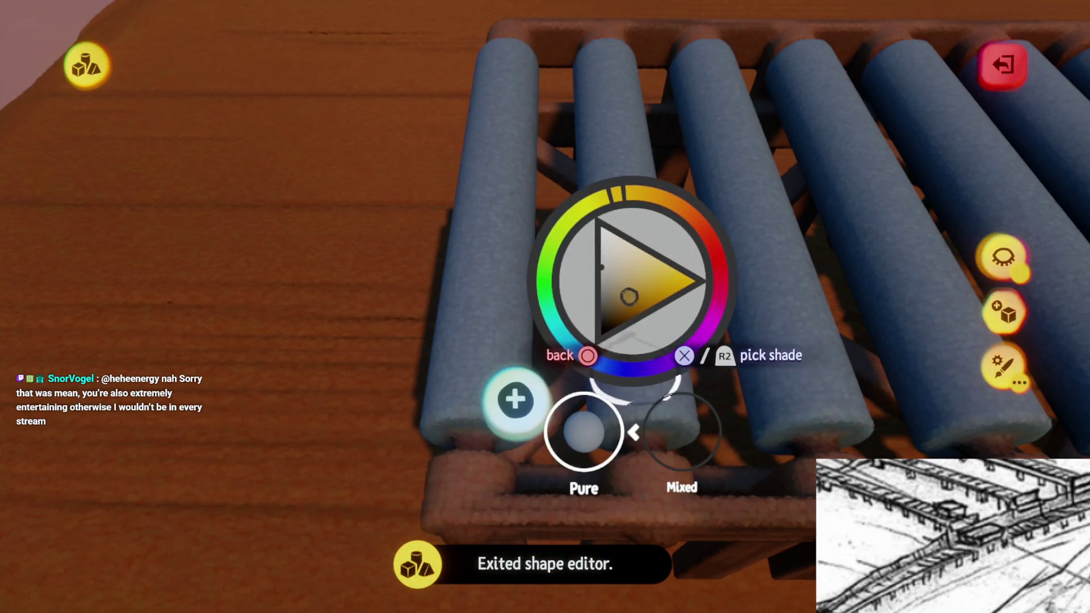
pyautogui.click(600, 282)
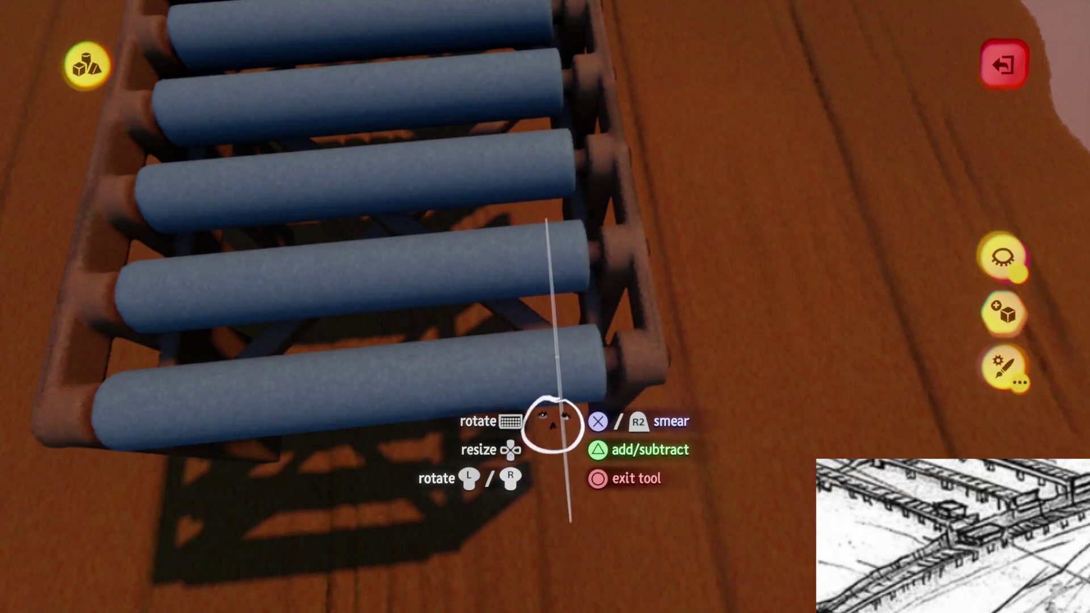
pyautogui.moveTo(551, 424); pyautogui.dragTo(552, 455)
pyautogui.moveTo(384, 487)
pyautogui.mouseDown()
pyautogui.moveTo(562, 447)
pyautogui.moveTo(287, 484)
pyautogui.moveTo(548, 474)
pyautogui.moveTo(518, 450)
pyautogui.moveTo(507, 396)
pyautogui.moveTo(476, 389)
pyautogui.moveTo(470, 362)
pyautogui.mouseUp()
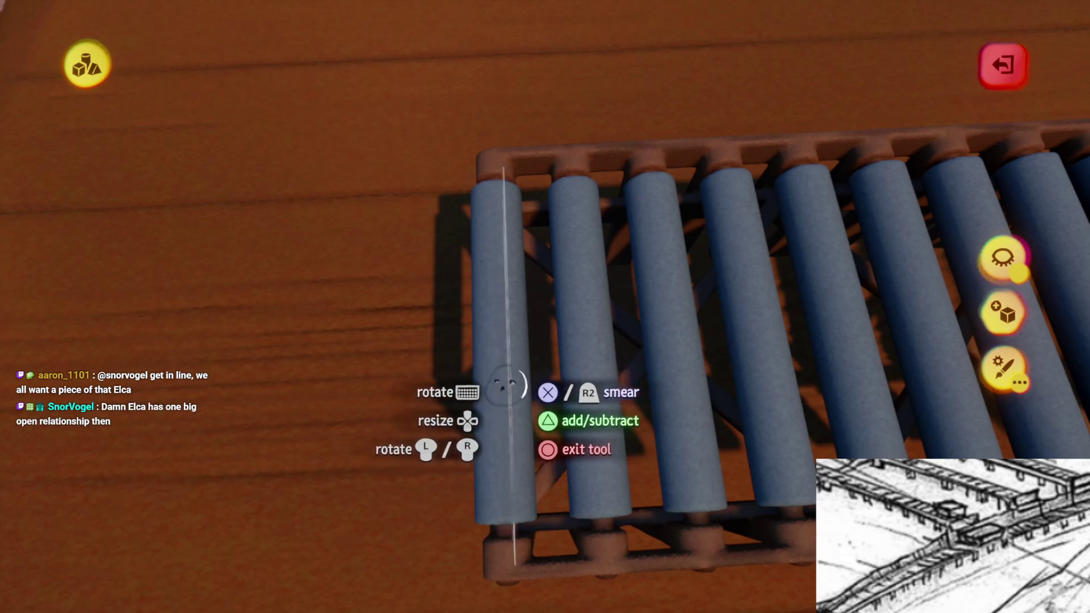
# Pan across the roller conveyor, then exit sculpt mode back to the scene
pyautogui.moveTo(477, 408)
pyautogui.mouseDown()
pyautogui.moveTo(541, 373)
pyautogui.moveTo(520, 347)
pyautogui.moveTo(545, 335)
pyautogui.mouseUp()
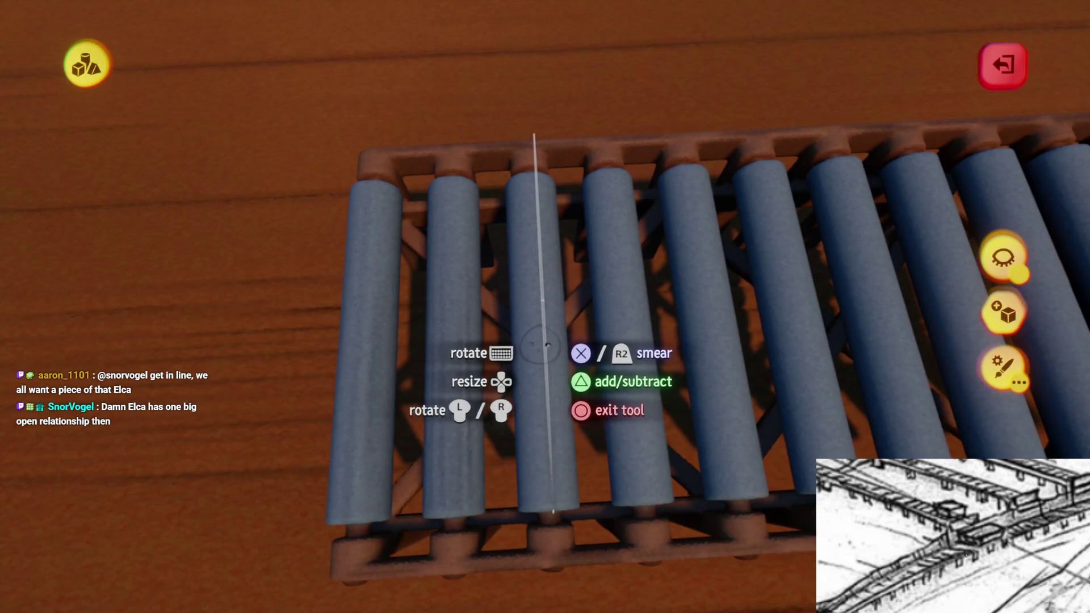
pyautogui.moveTo(533, 353)
pyautogui.mouseDown()
pyautogui.moveTo(502, 417)
pyautogui.moveTo(540, 370)
pyautogui.moveTo(557, 370)
pyautogui.moveTo(521, 383)
pyautogui.moveTo(559, 384)
pyautogui.moveTo(588, 366)
pyautogui.moveTo(549, 378)
pyautogui.moveTo(574, 372)
pyautogui.mouseUp()
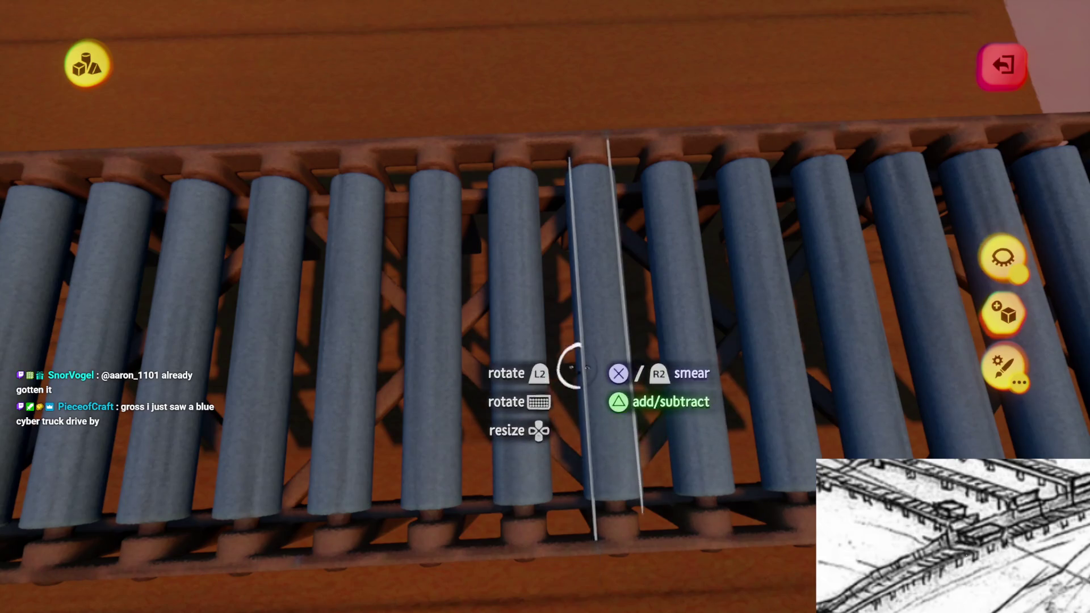
pyautogui.press('Escape')
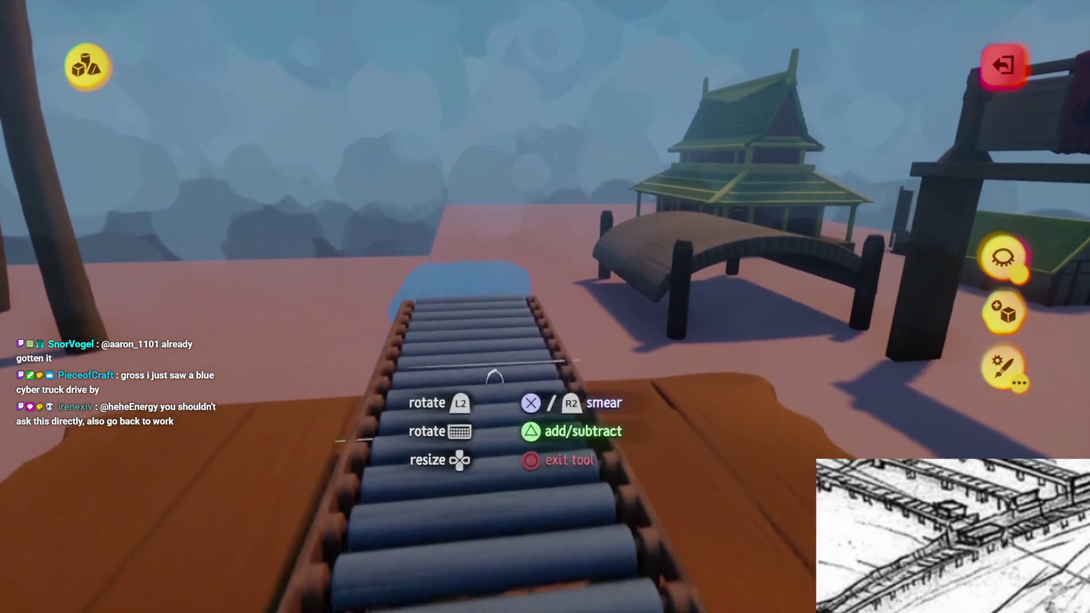
pyautogui.press('Escape')
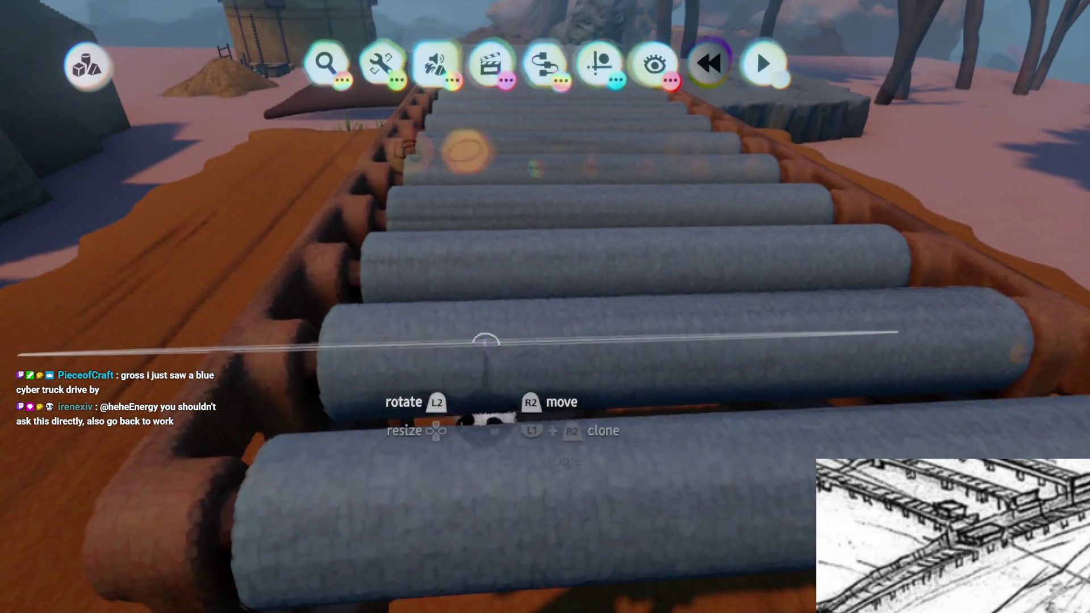
pyautogui.press('Escape')
pyautogui.click(486, 340)
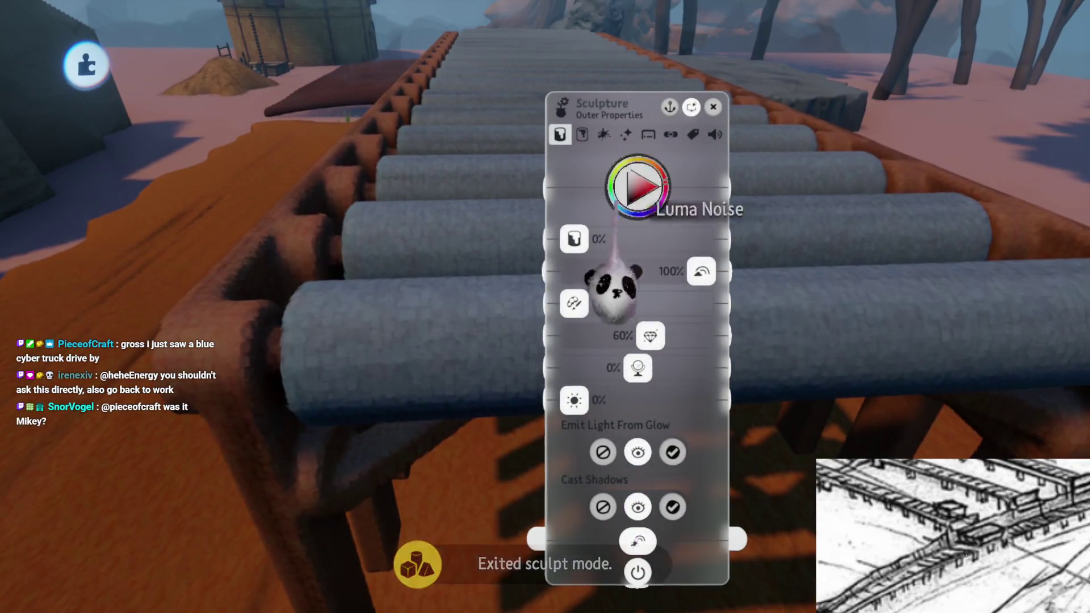
pyautogui.click(582, 134)
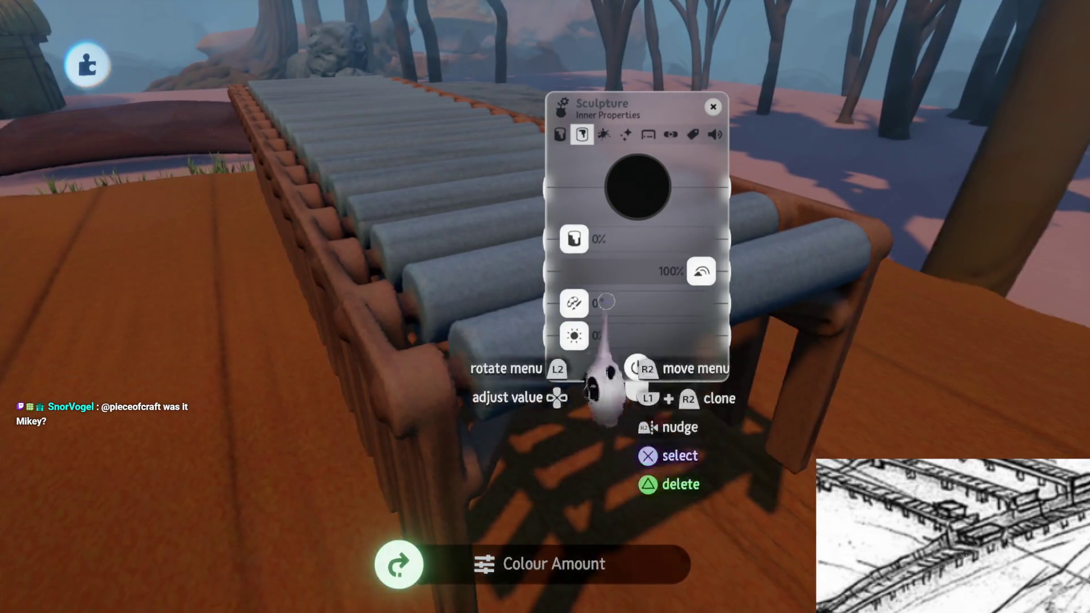
pyautogui.press('Escape')
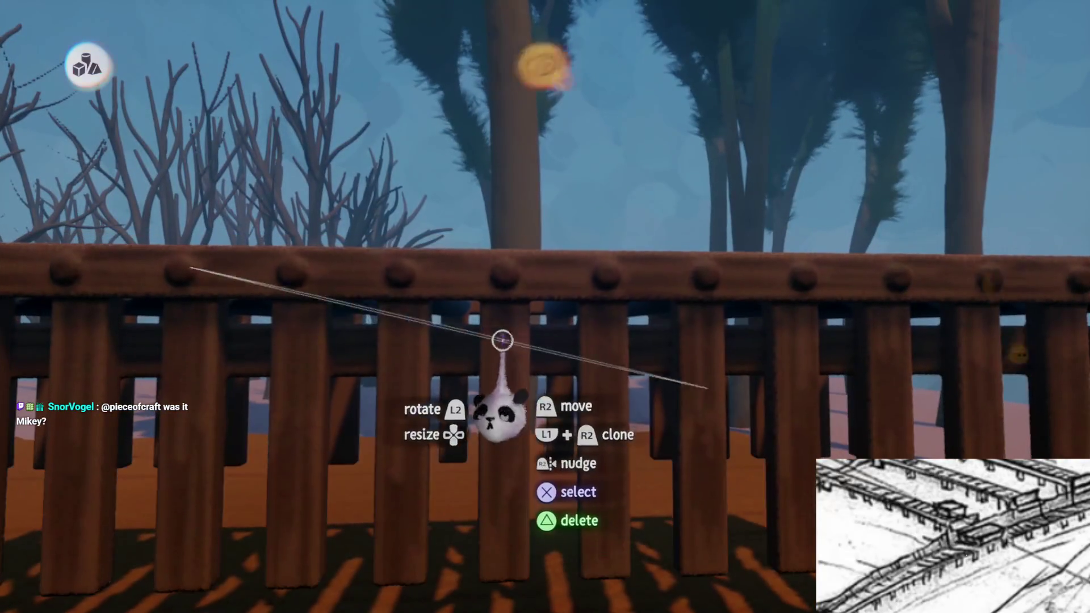
# Re-enter sculpting on the bridge piece and choose a brown paint colour
pyautogui.press('s')
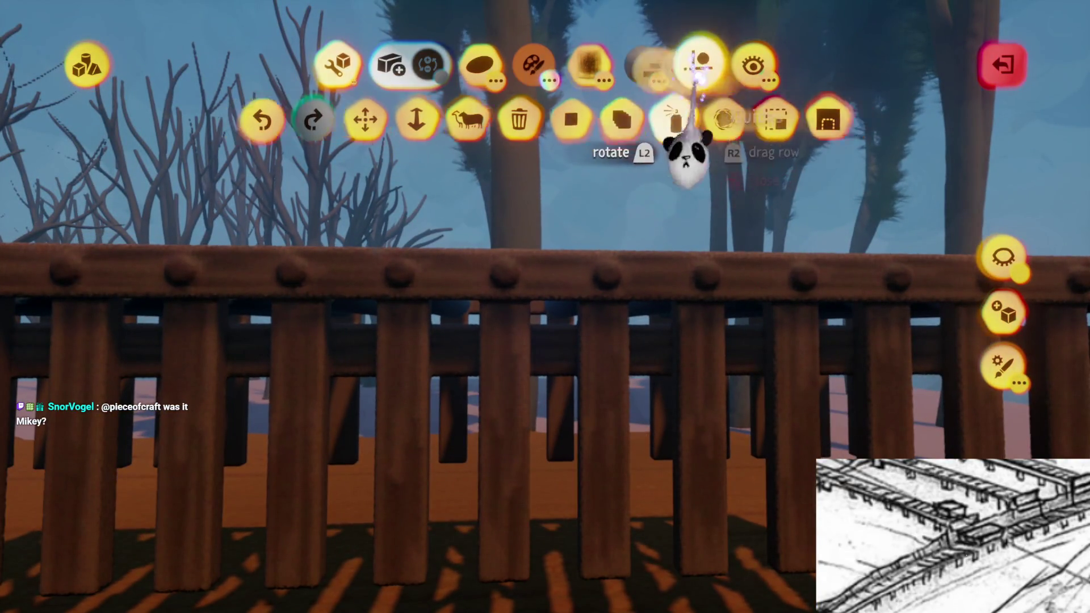
pyautogui.click(482, 72)
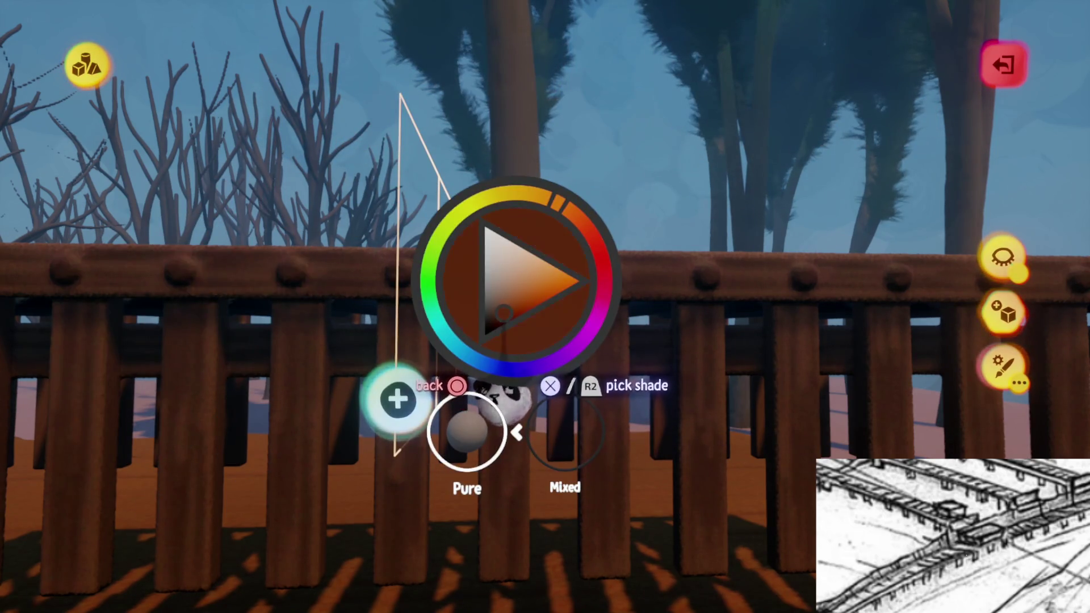
pyautogui.press('Escape')
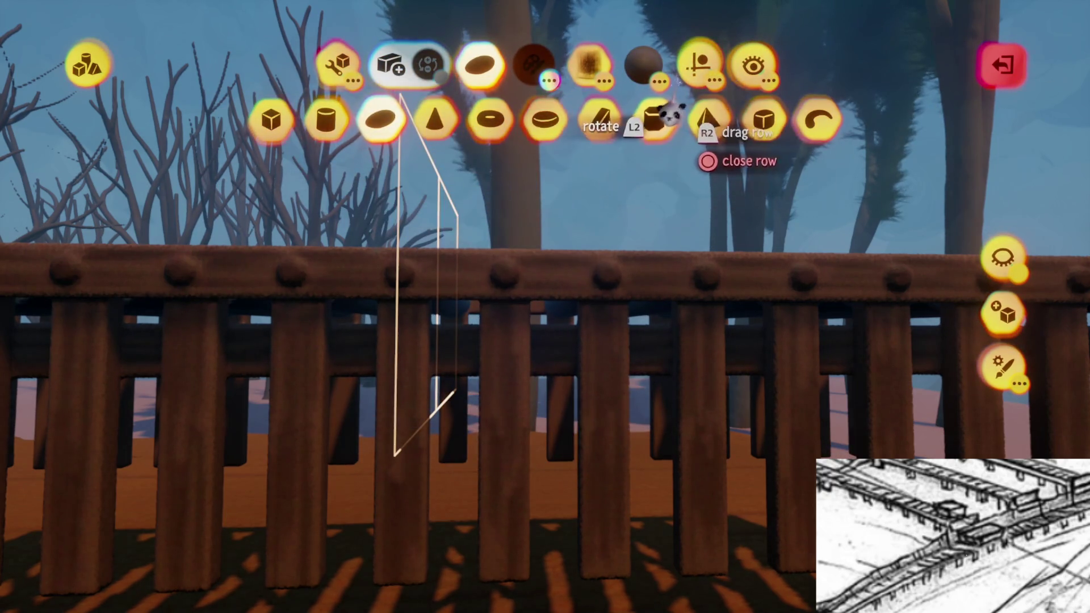
pyautogui.click(701, 67)
pyautogui.click(749, 71)
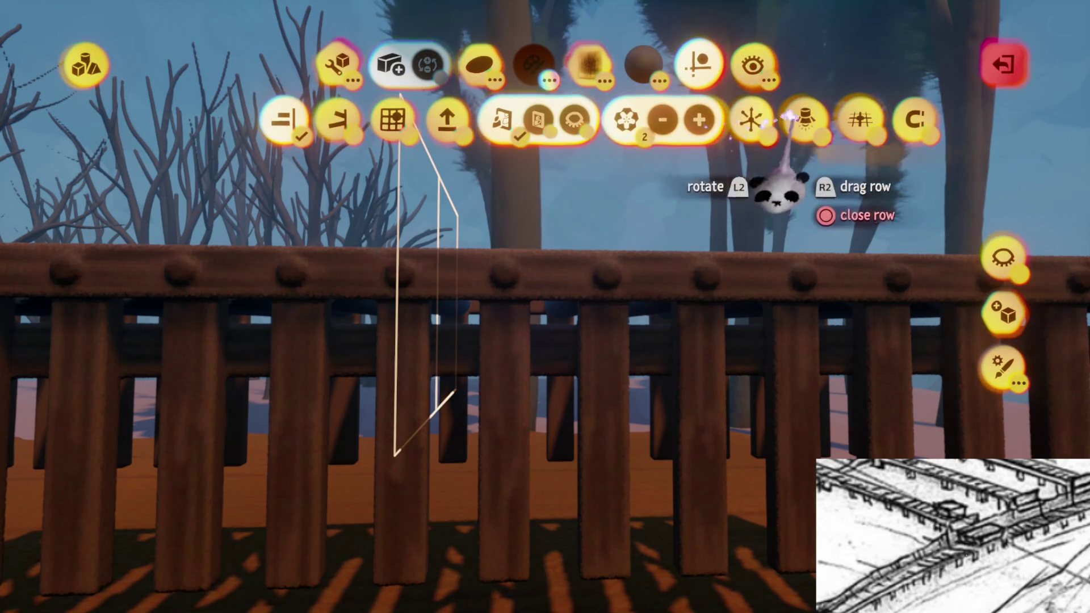
pyautogui.press('Escape')
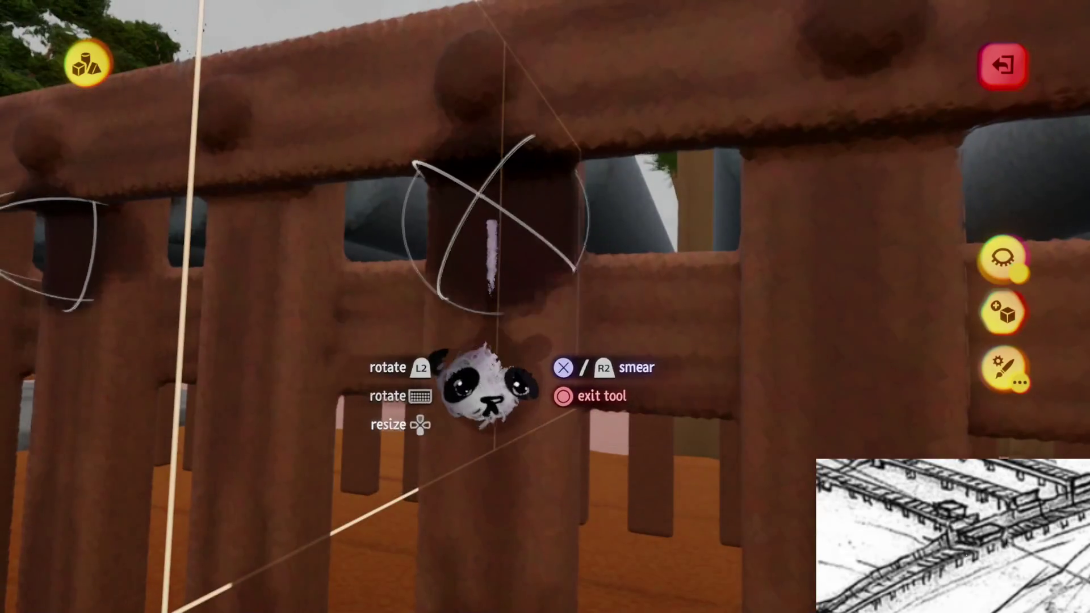
# Spray-paint the wooden side rail in the reddish-brown tone
pyautogui.click(471, 391)
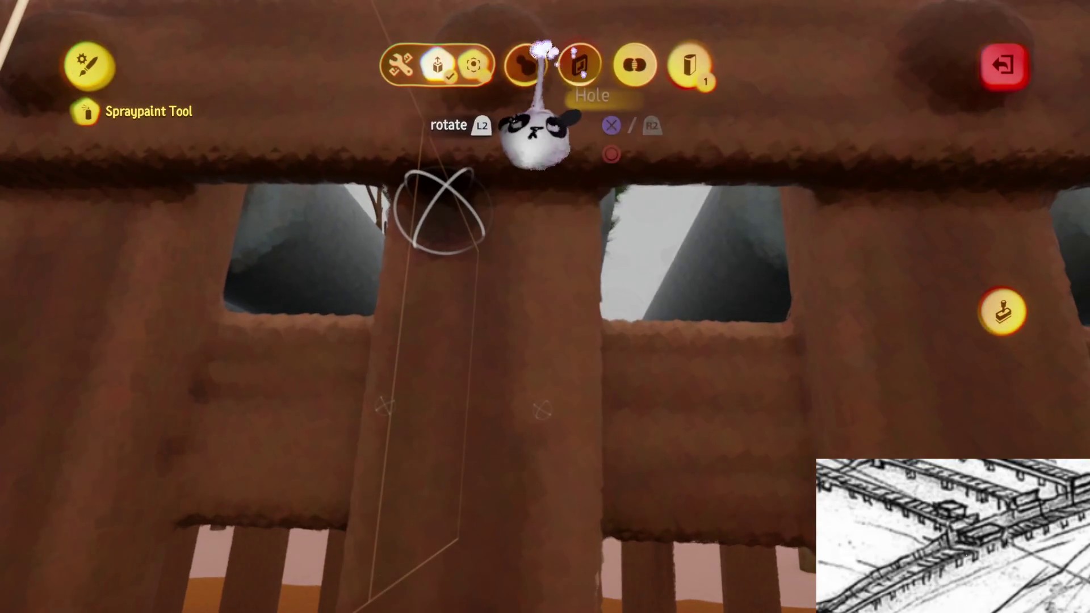
pyautogui.press('Escape')
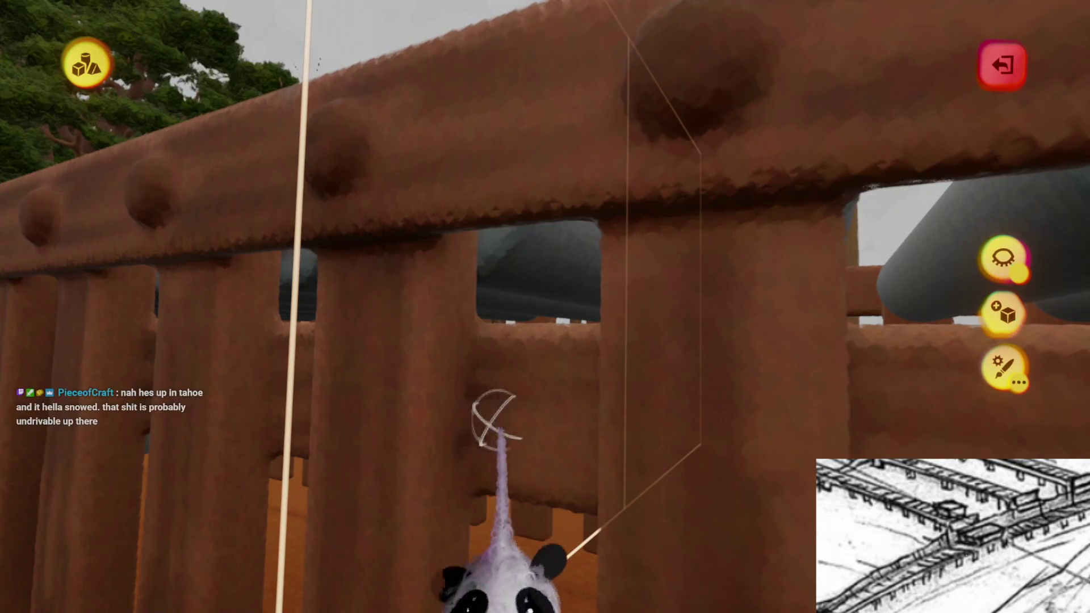
pyautogui.click(494, 423)
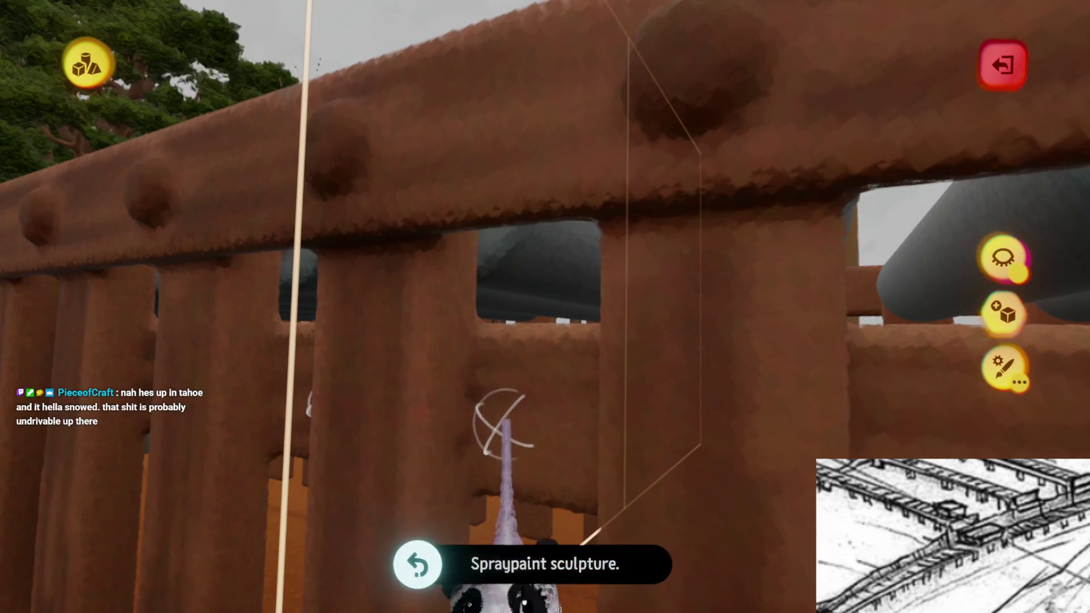
pyautogui.press('Escape')
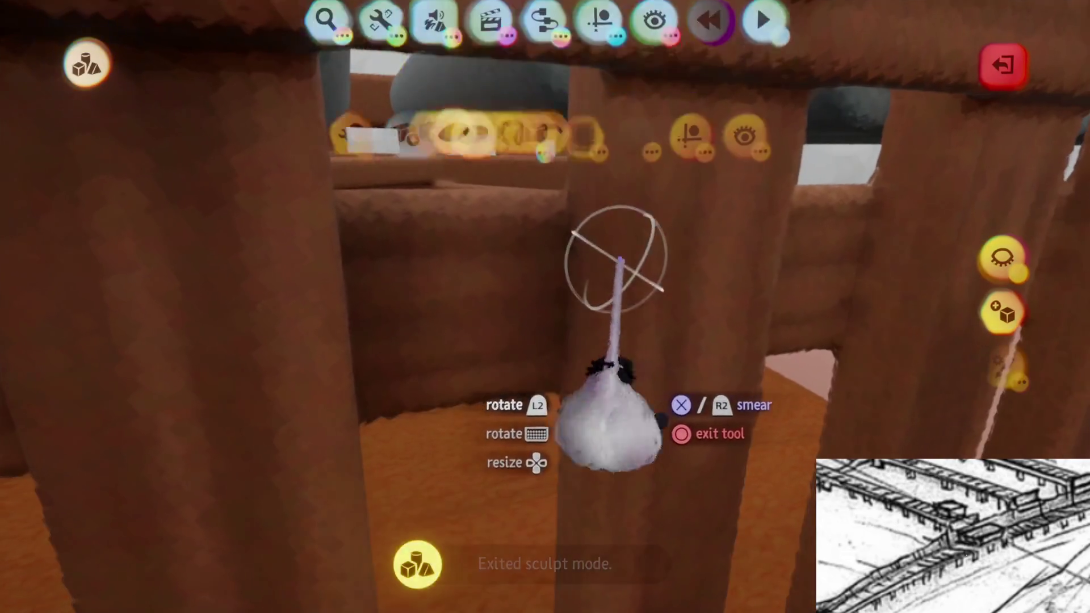
pyautogui.click(593, 71)
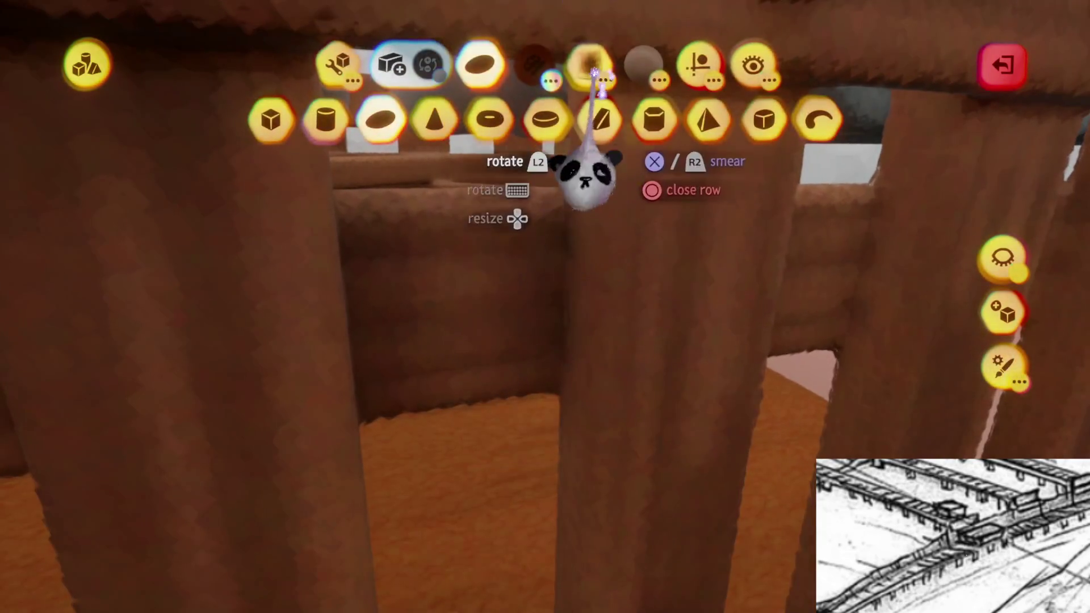
pyautogui.press('Escape')
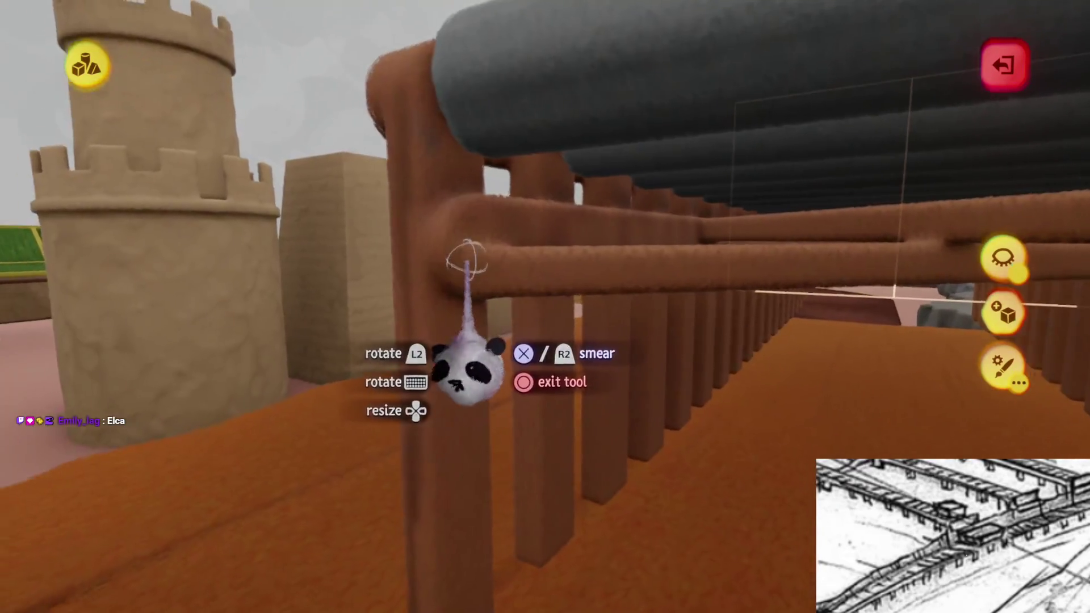
# Toggle the shape palette, then exit sculpting to view the grey-rollered bridge on the orange path
pyautogui.press('s')
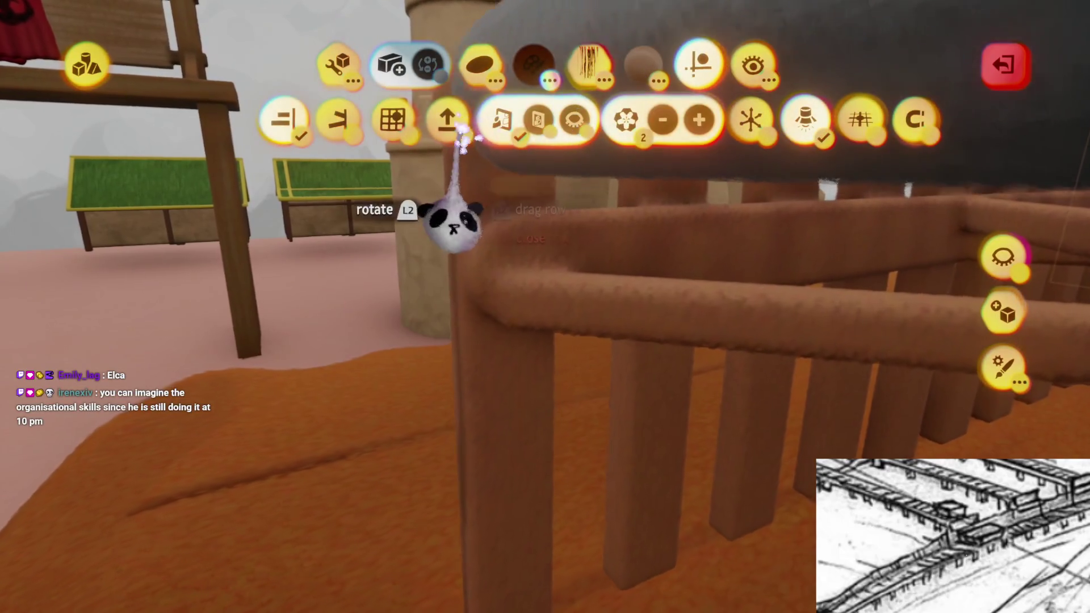
pyautogui.press('Escape')
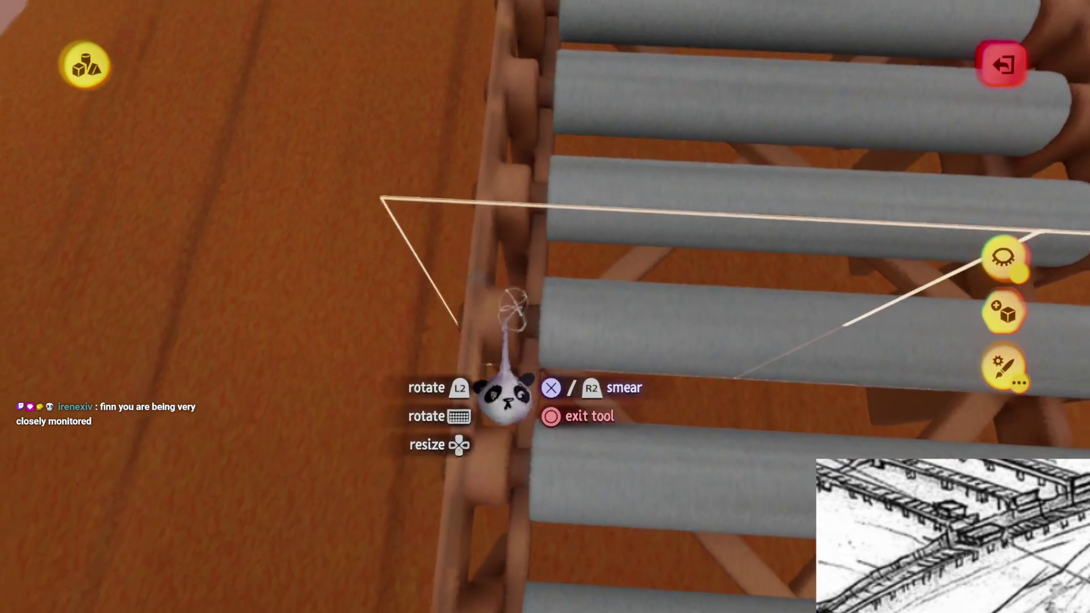
pyautogui.press('Escape')
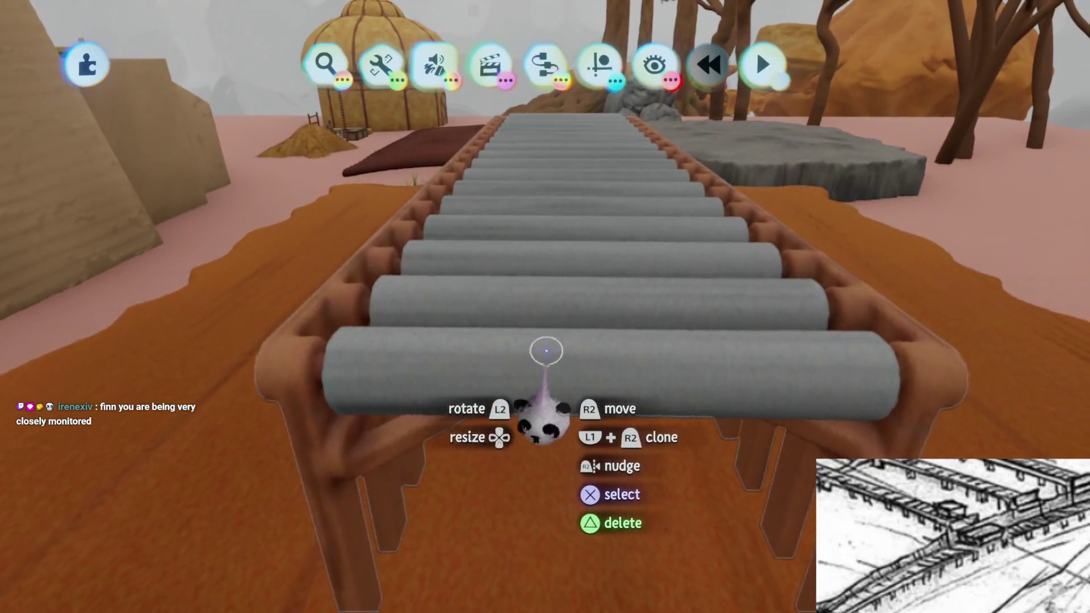
# Resume sculpting the roller bridge with 1/4 grid snapping and the ellipsoid shape
pyautogui.click(547, 353)
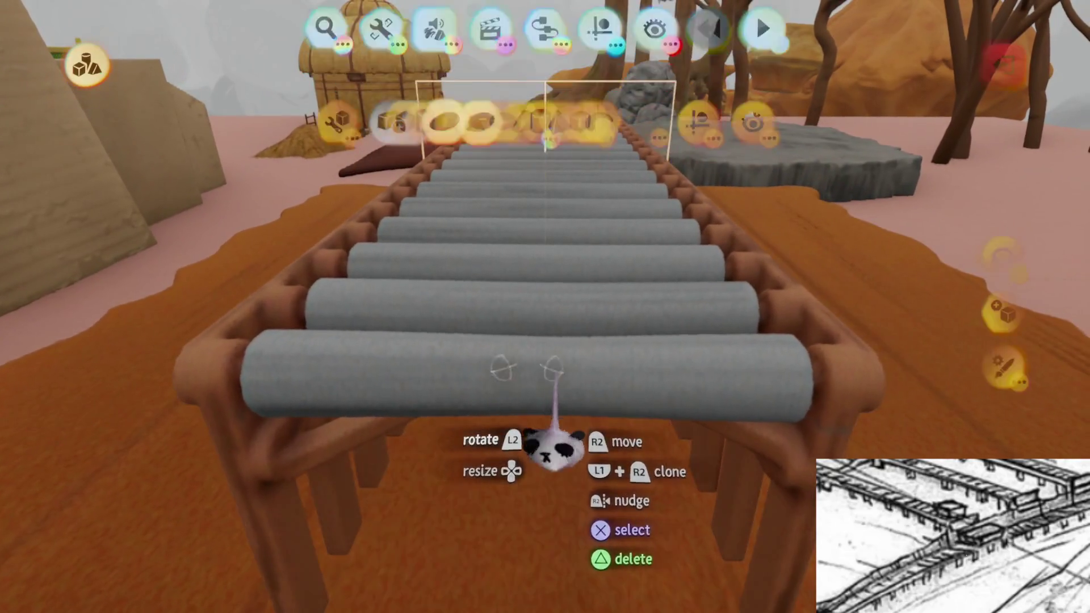
pyautogui.click(699, 62)
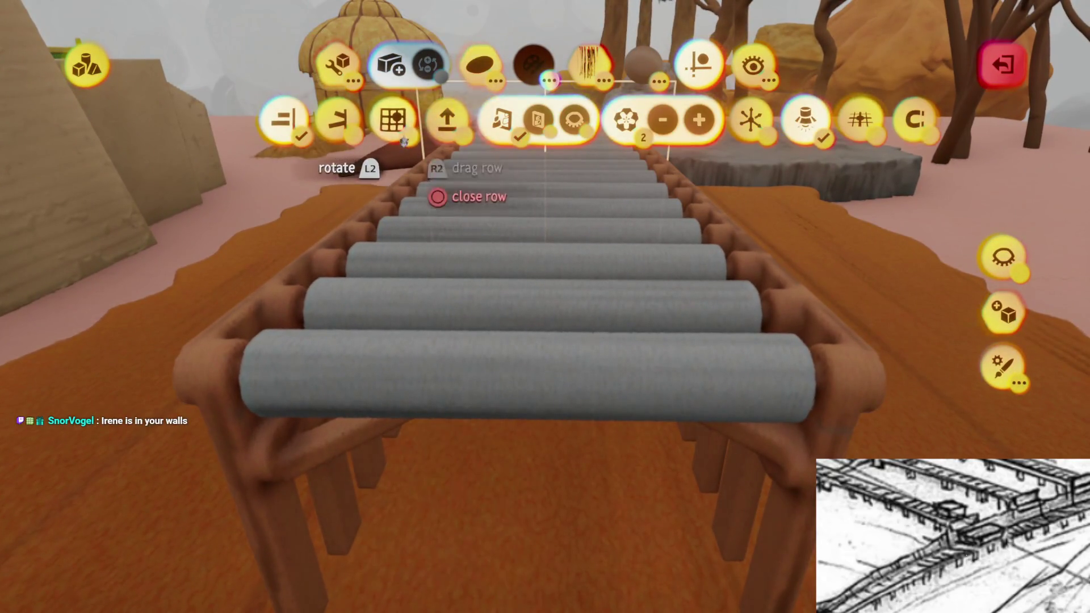
pyautogui.click(400, 135)
pyautogui.click(472, 67)
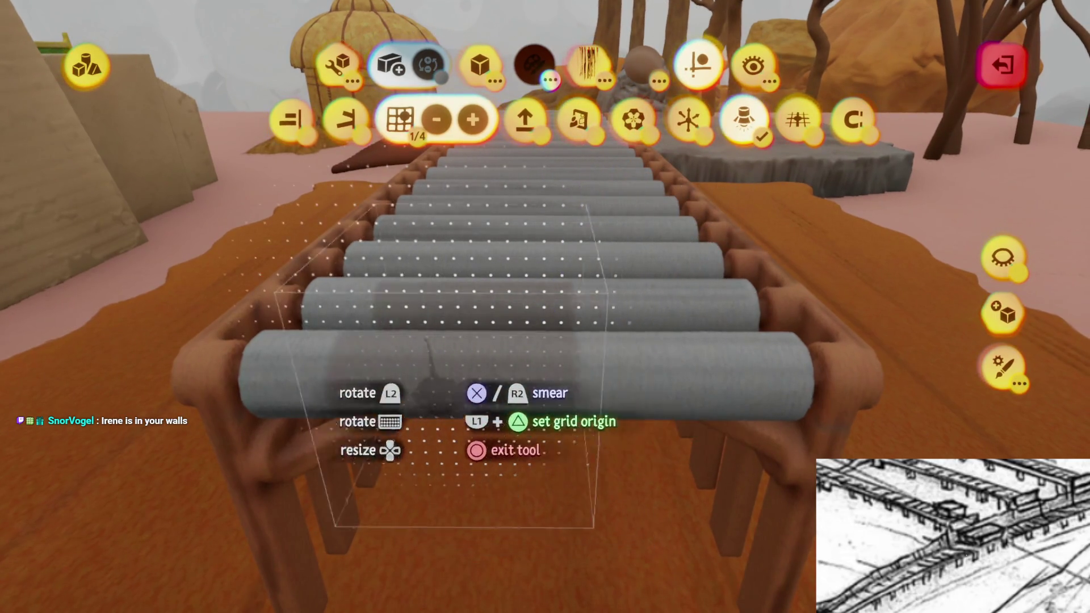
# Spray-paint along the full length of the grey rollers and leave sculpt mode
pyautogui.press('c')
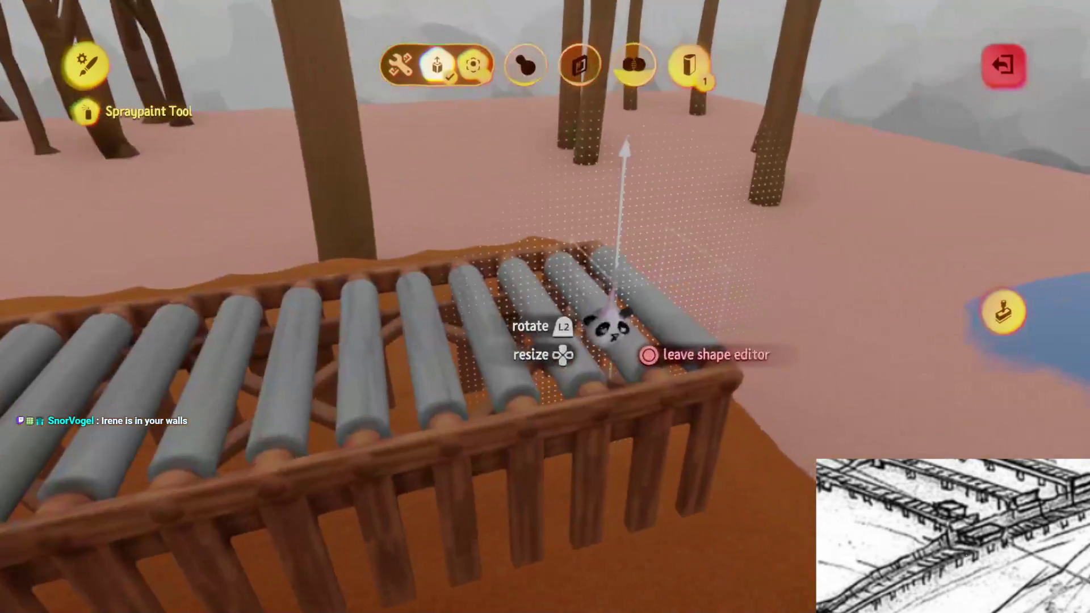
pyautogui.moveTo(613, 309)
pyautogui.mouseDown()
pyautogui.moveTo(596, 317)
pyautogui.moveTo(1066, 244)
pyautogui.mouseUp()
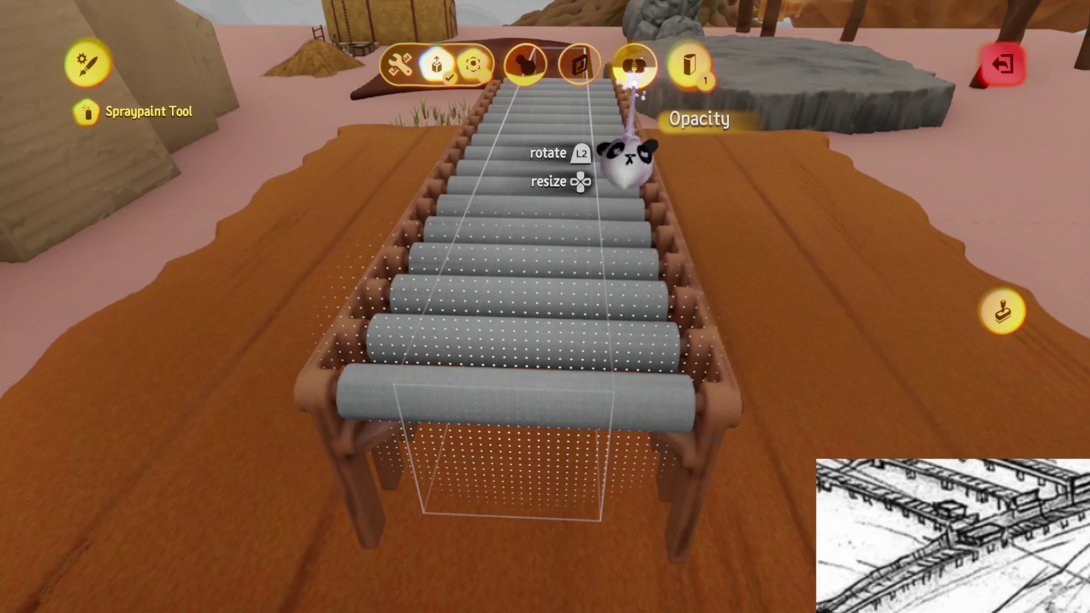
pyautogui.press('Escape')
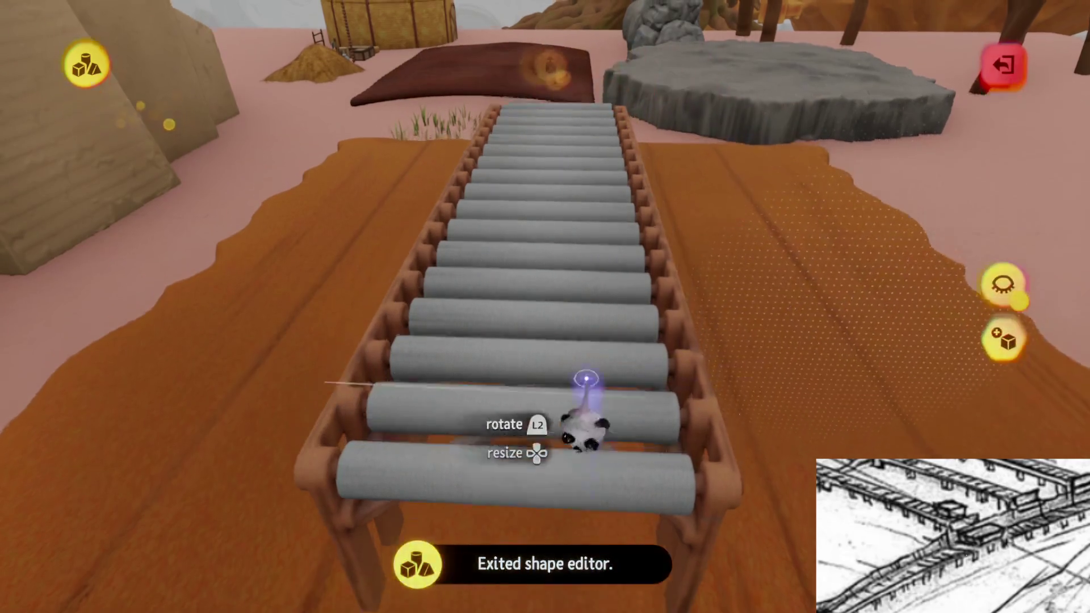
pyautogui.press('Escape')
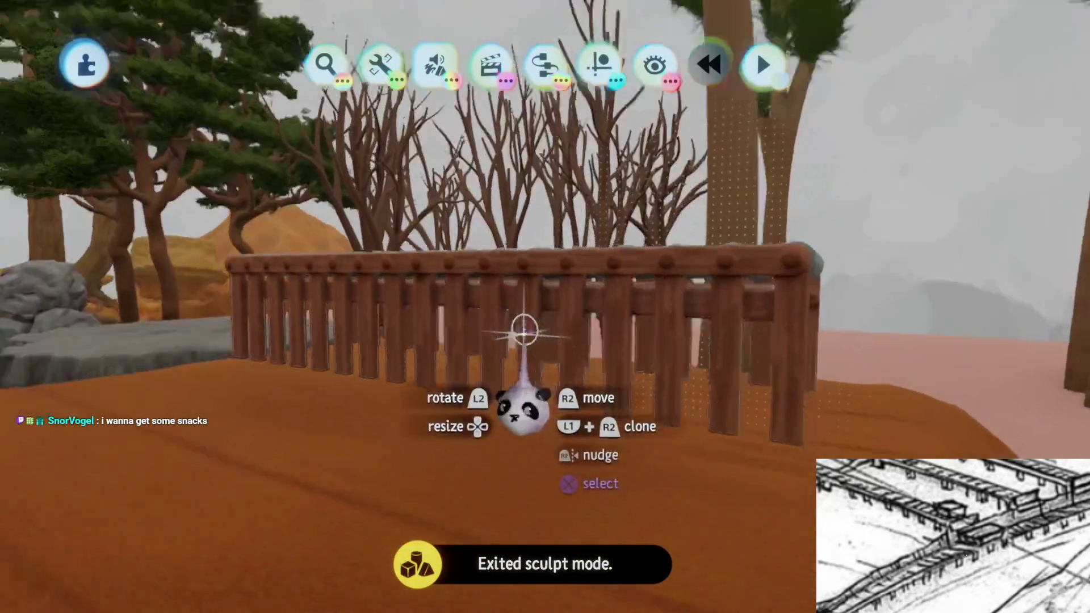
# Undo the accidental deletion of the roller bridge section
pyautogui.press('Delete')
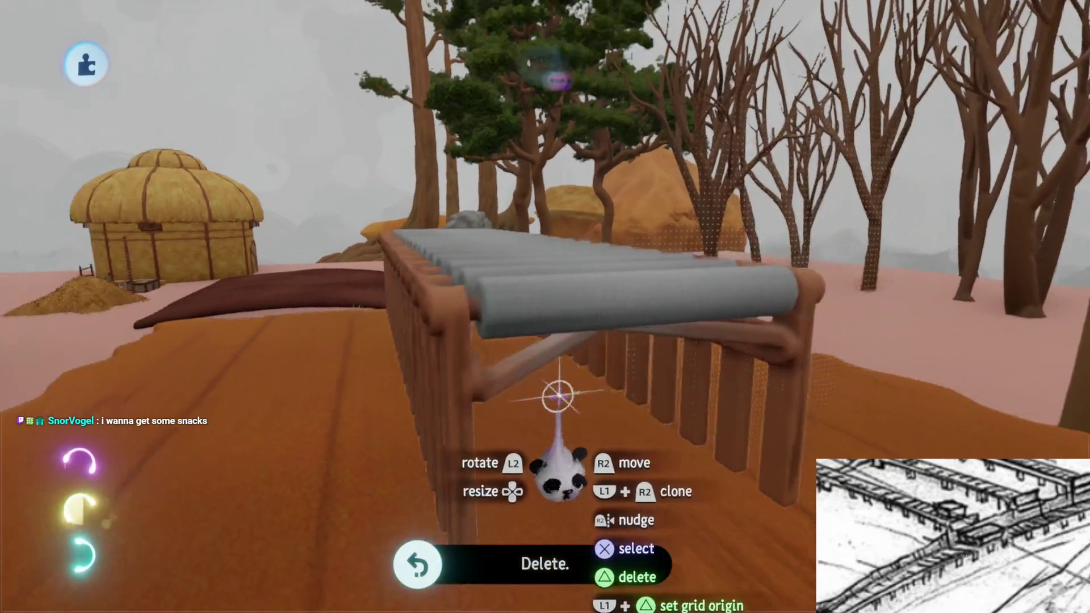
pyautogui.hotkey('ctrl', 'z')
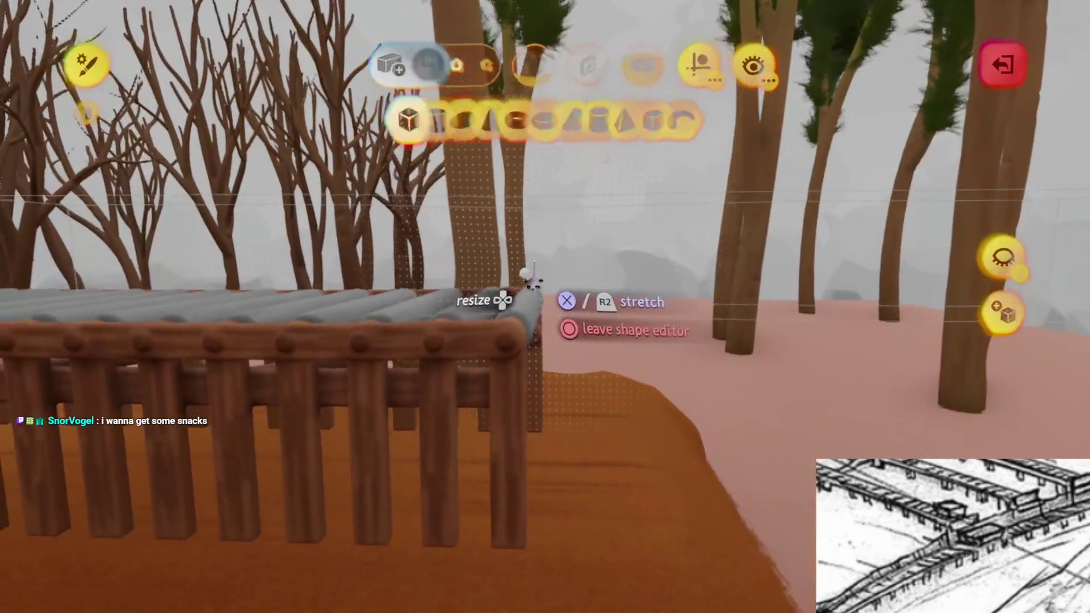
pyautogui.press('Escape')
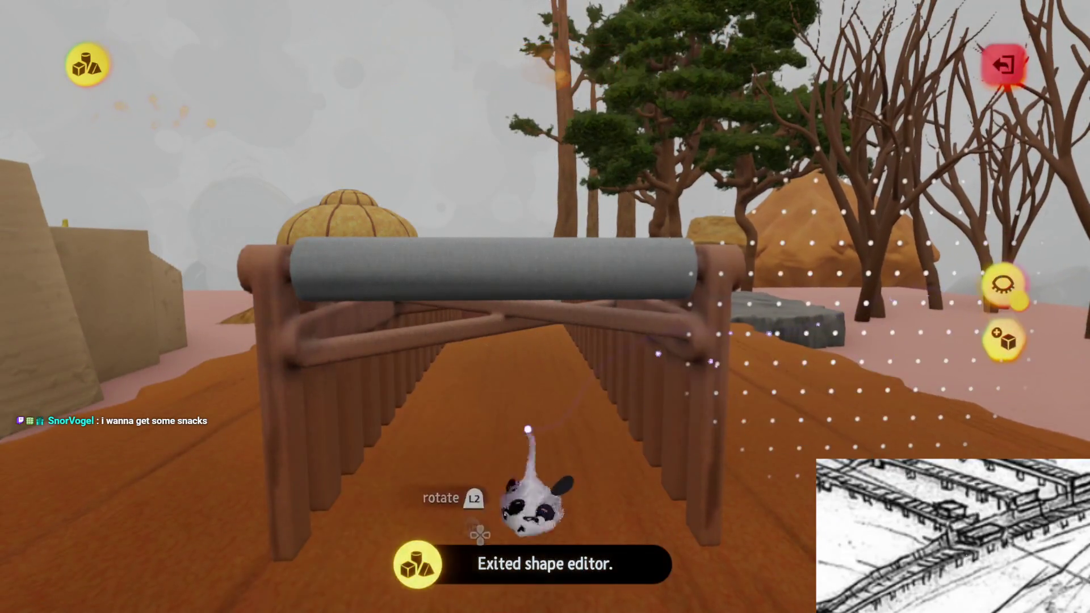
pyautogui.press('Escape')
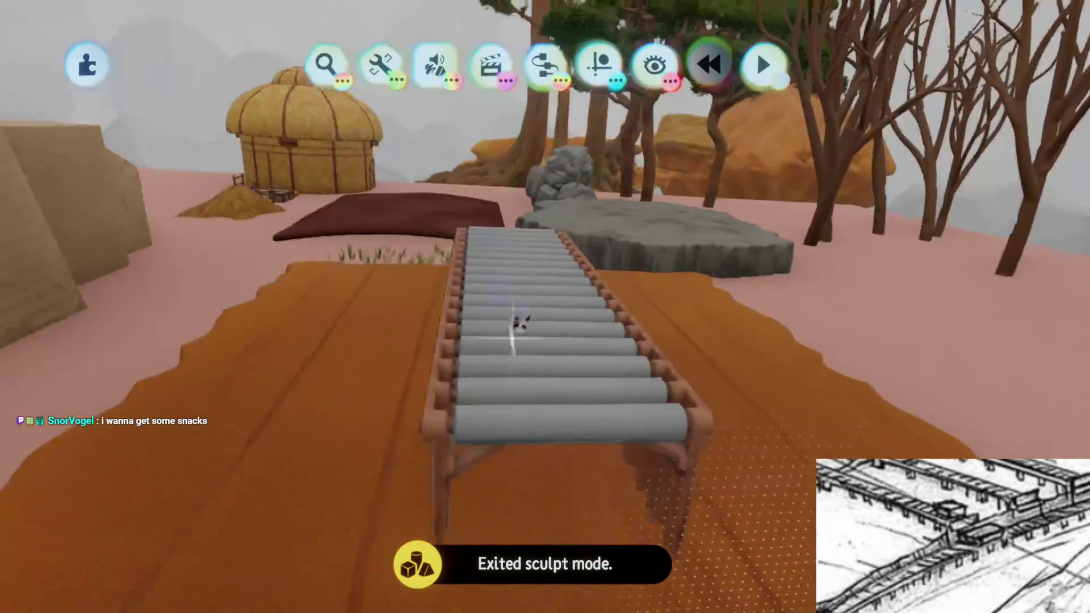
pyautogui.click(665, 391)
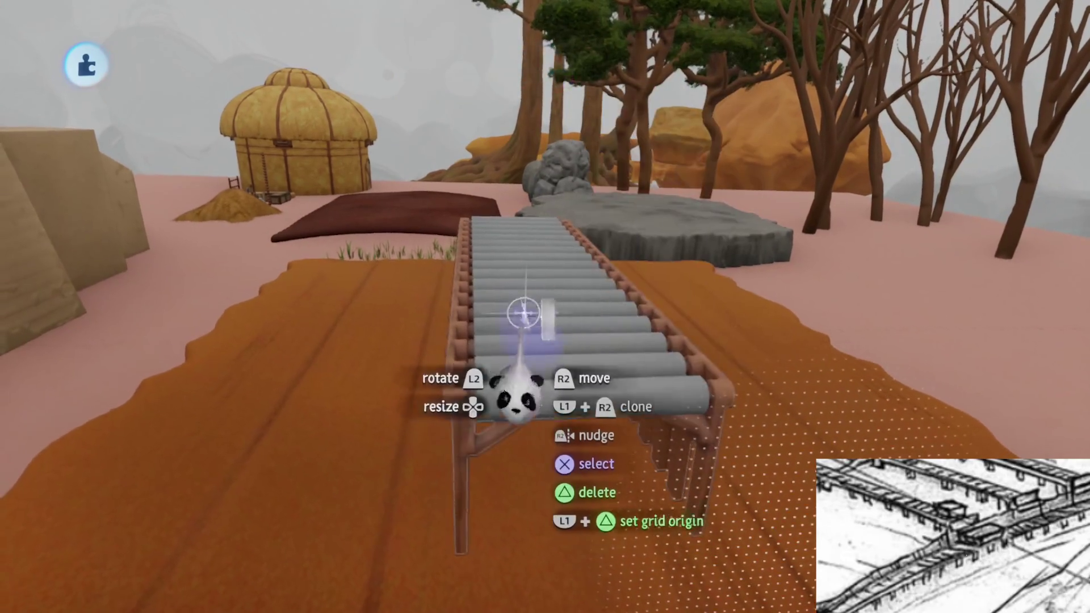
pyautogui.hotkey('ctrl', 'z')
# Place the bridge section end to end beside the first section
pyautogui.moveTo(655, 275)
pyautogui.mouseDown()
pyautogui.moveTo(538, 338)
pyautogui.moveTo(503, 261)
pyautogui.moveTo(493, 165)
pyautogui.moveTo(548, 386)
pyautogui.moveTo(530, 369)
pyautogui.moveTo(518, 377)
pyautogui.moveTo(538, 400)
pyautogui.moveTo(516, 323)
pyautogui.moveTo(552, 347)
pyautogui.moveTo(421, 331)
pyautogui.moveTo(652, 236)
pyautogui.moveTo(704, 293)
pyautogui.mouseUp()
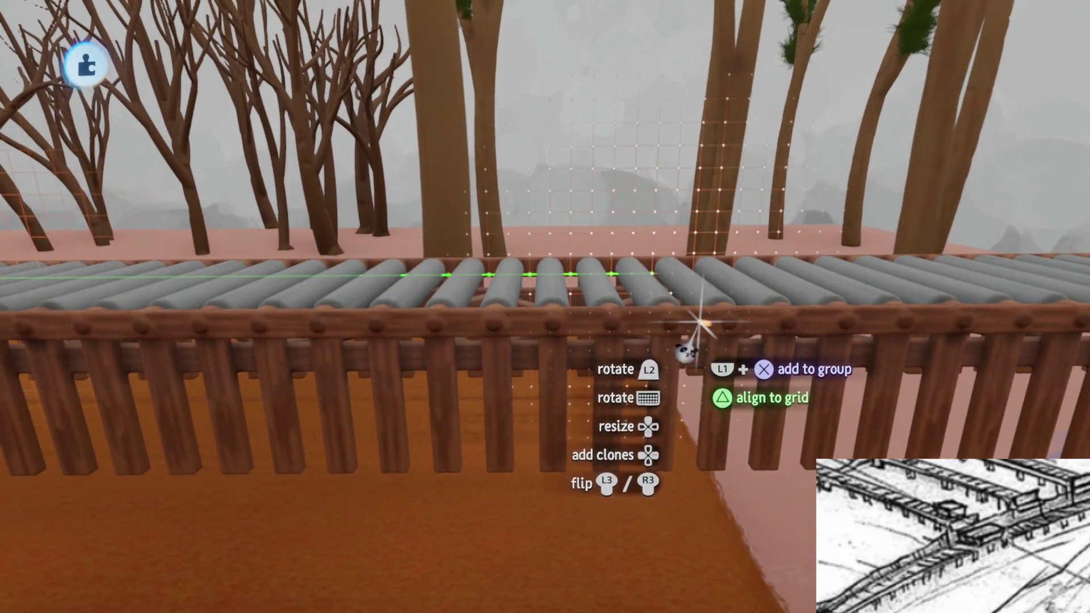
pyautogui.moveTo(714, 351)
pyautogui.mouseDown()
pyautogui.moveTo(741, 329)
pyautogui.moveTo(706, 365)
pyautogui.moveTo(529, 396)
pyautogui.mouseUp()
pyautogui.press('Escape')
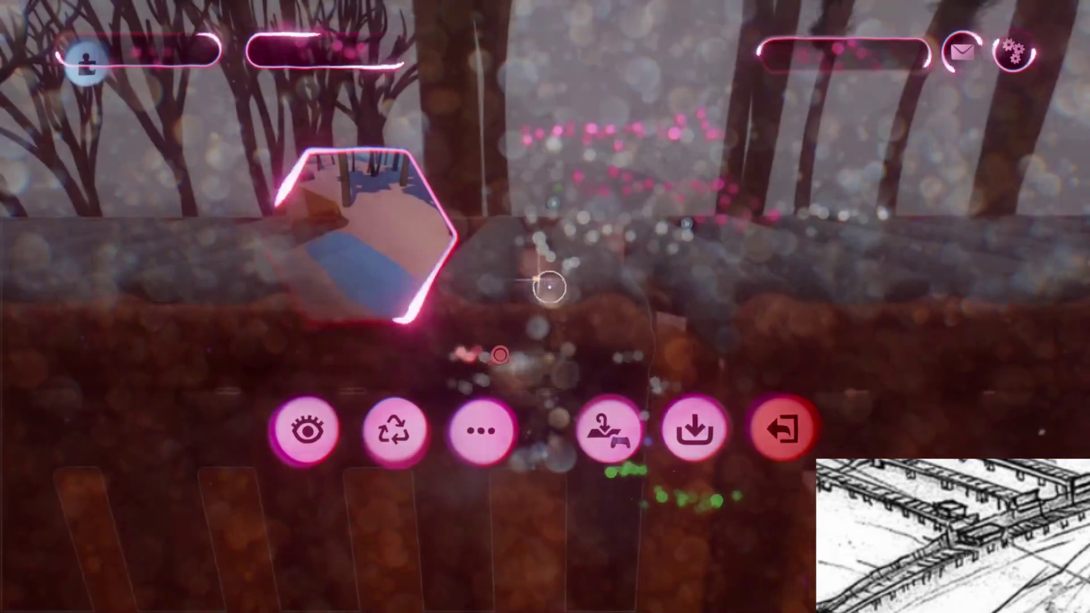
# Re-enter sculpting on the bridge section and start adding a positive snap point
pyautogui.press('Escape')
pyautogui.press('Tab')
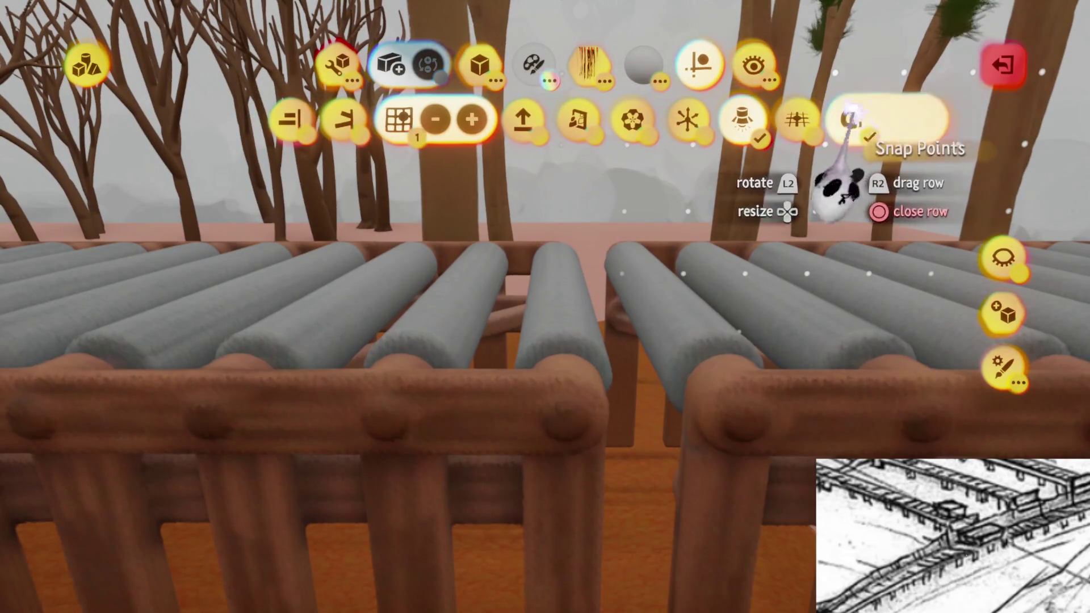
pyautogui.press('w')
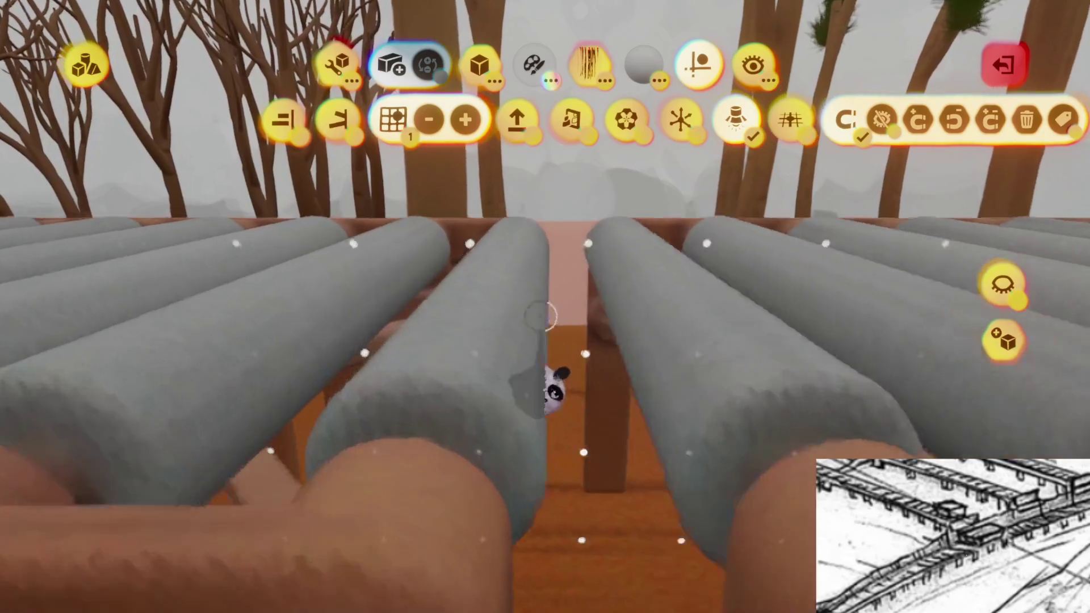
pyautogui.press('Escape')
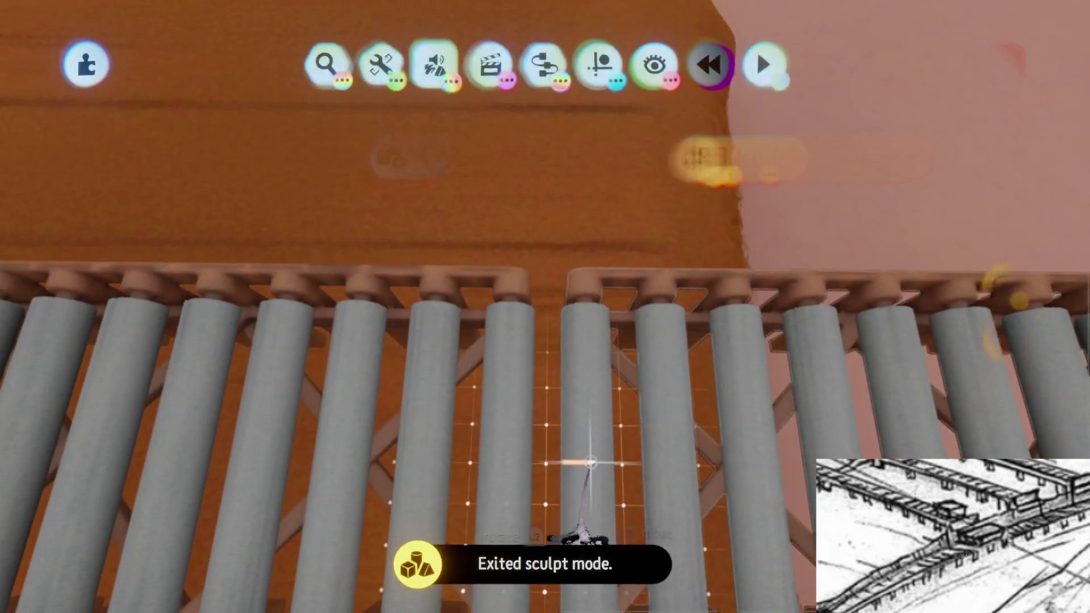
pyautogui.press('Tab')
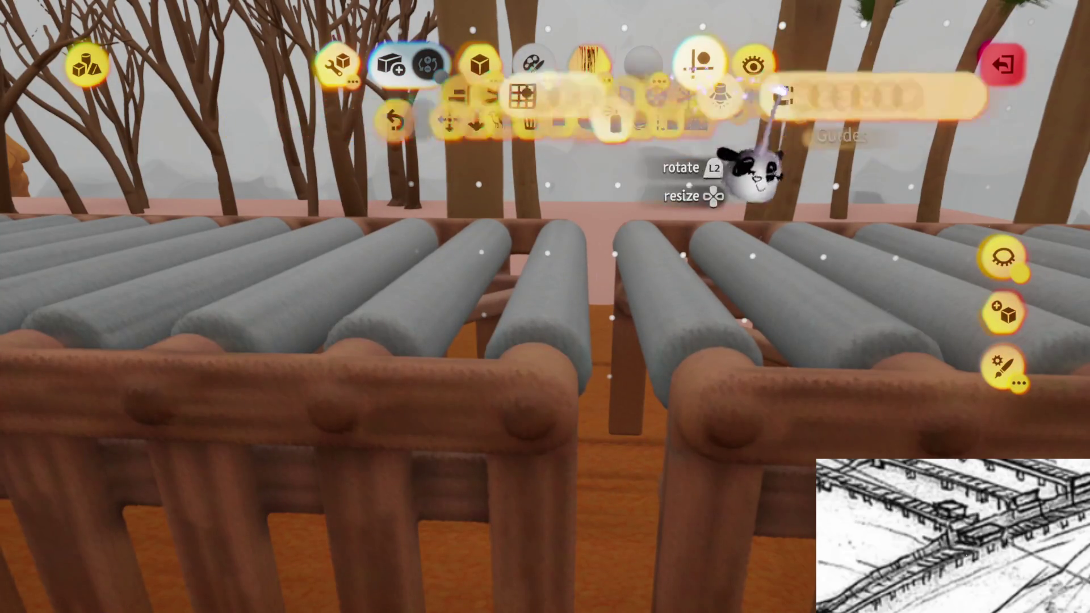
pyautogui.click(951, 121)
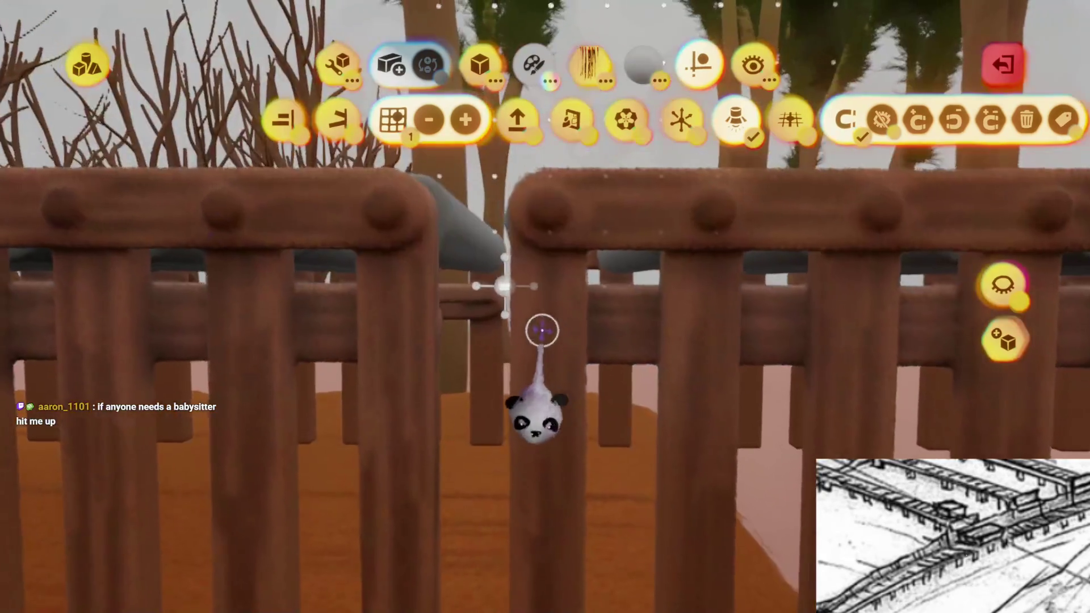
# Enlarge the snap point to 333% and move it to the bridge's left end
pyautogui.click(542, 331)
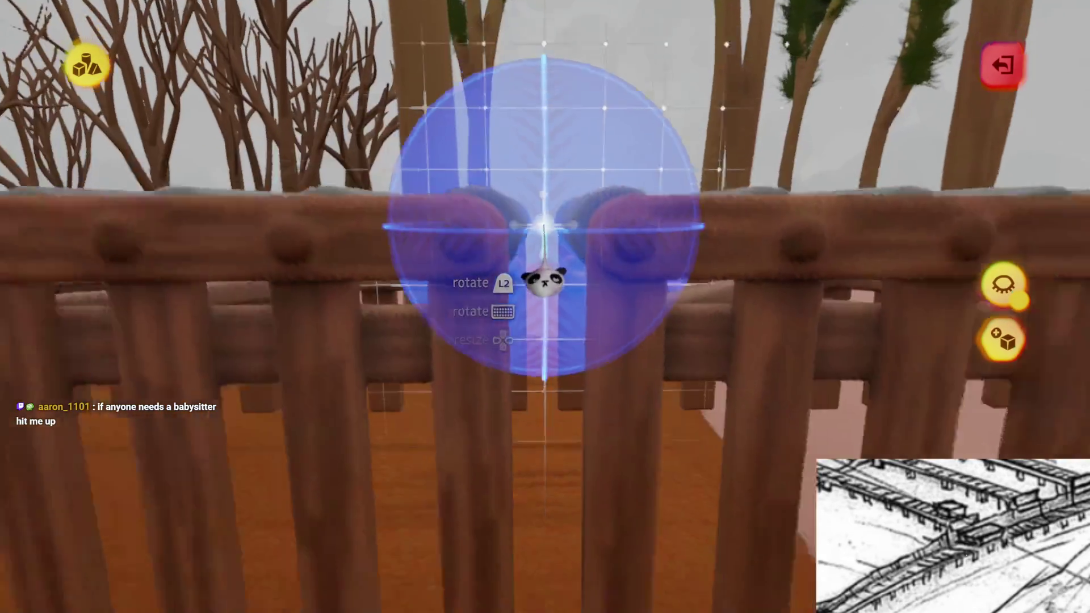
pyautogui.moveTo(544, 250); pyautogui.dragTo(541, 221)
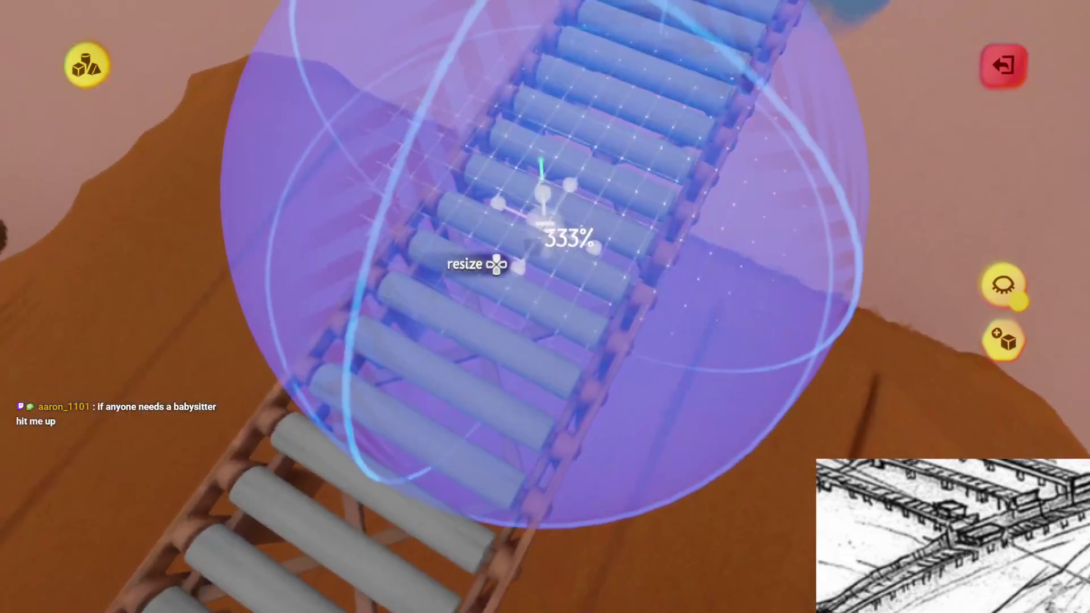
pyautogui.moveTo(496, 263)
pyautogui.mouseDown()
pyautogui.moveTo(511, 258)
pyautogui.moveTo(493, 255)
pyautogui.moveTo(514, 260)
pyautogui.mouseUp()
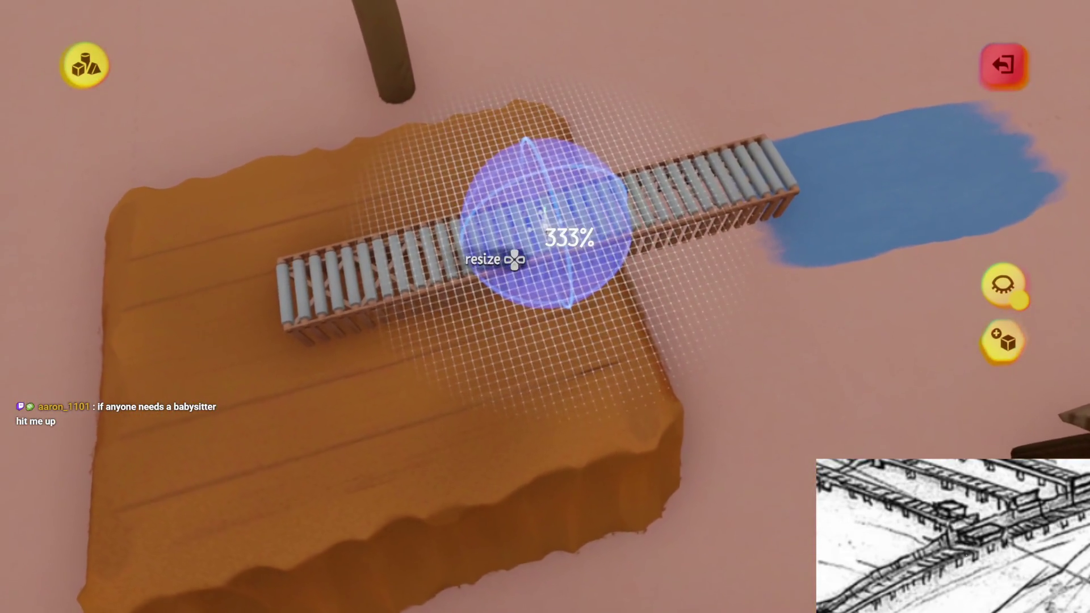
pyautogui.click(499, 260)
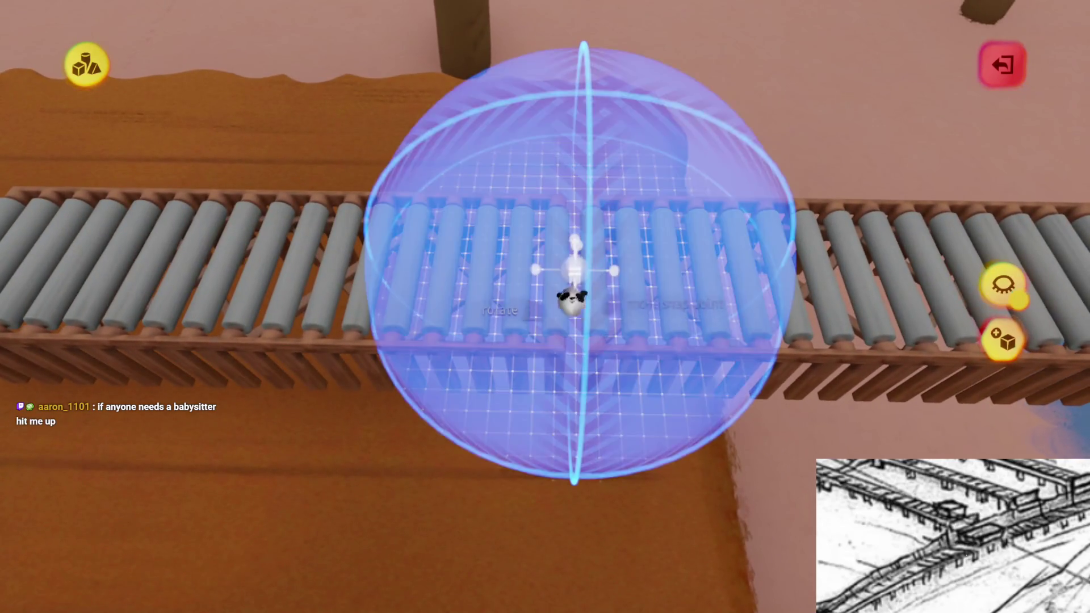
pyautogui.moveTo(572, 301); pyautogui.dragTo(553, 284)
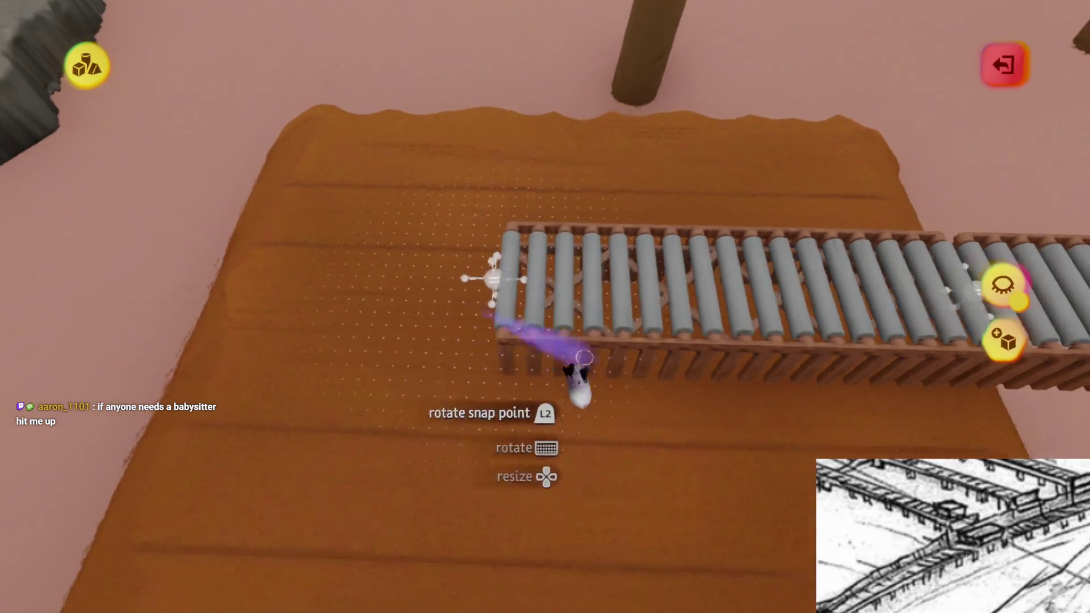
pyautogui.press('Escape')
# Clone the bridge snapped to its end, then delete the copy again
pyautogui.click(602, 65)
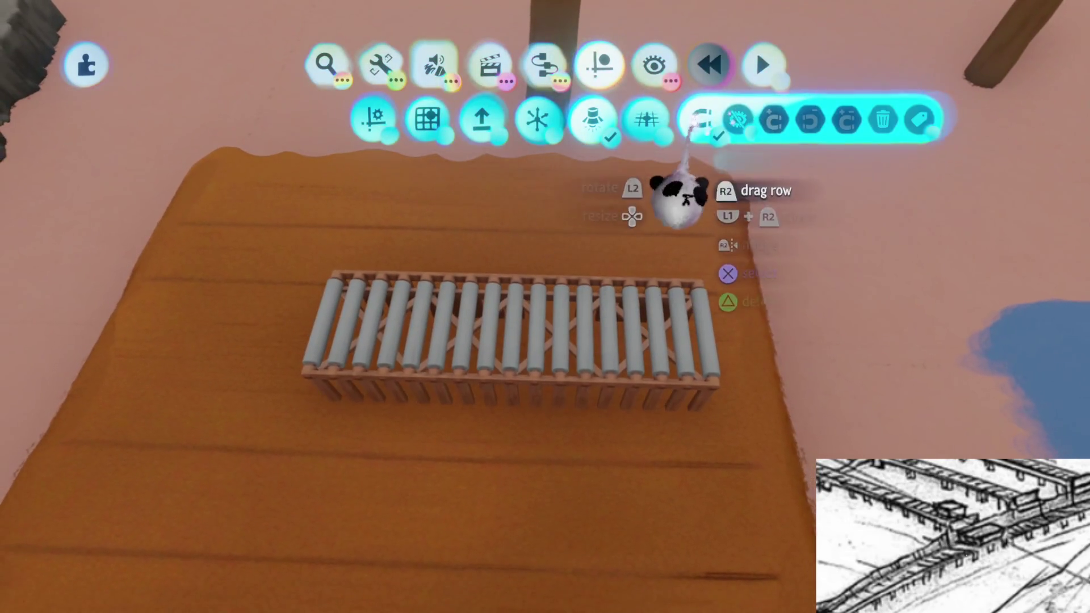
pyautogui.moveTo(486, 426)
pyautogui.mouseDown()
pyautogui.moveTo(705, 370)
pyautogui.moveTo(815, 400)
pyautogui.mouseUp()
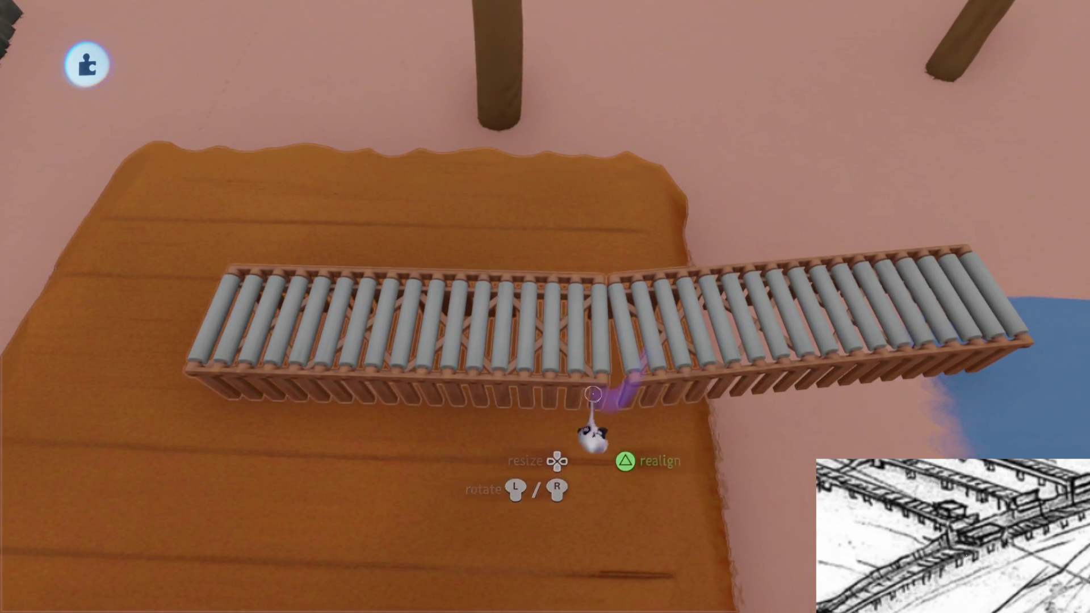
pyautogui.scroll(5, 593, 393)
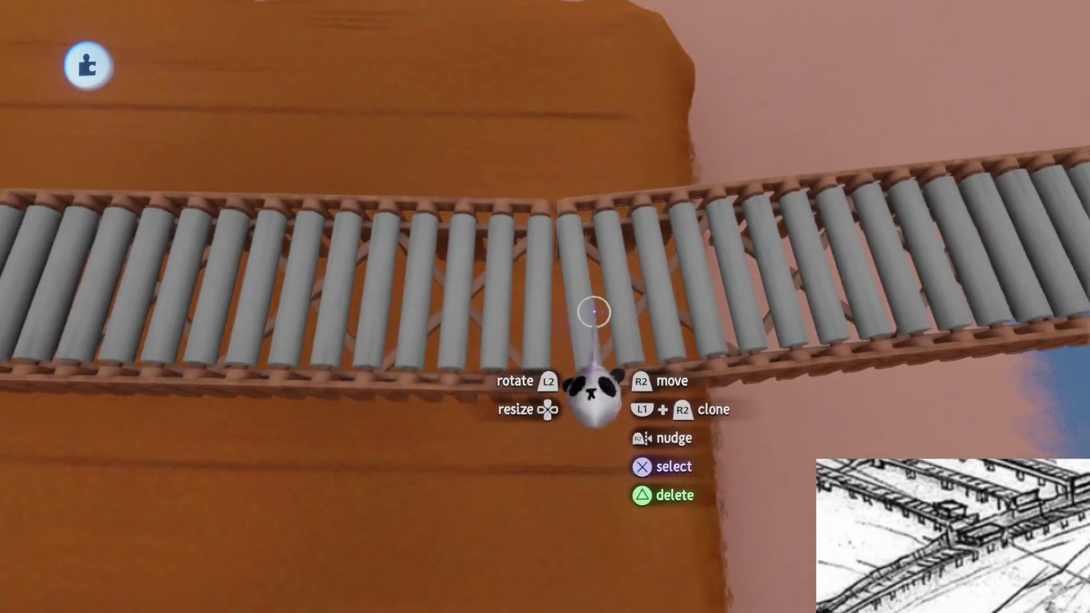
pyautogui.scroll(-5, 593, 312)
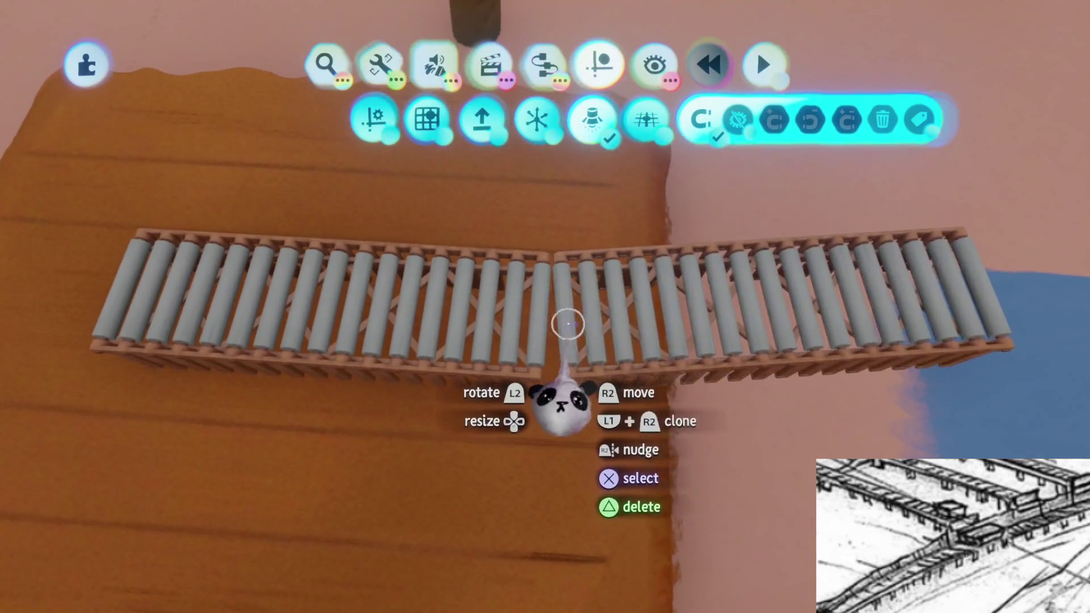
pyautogui.press('Delete')
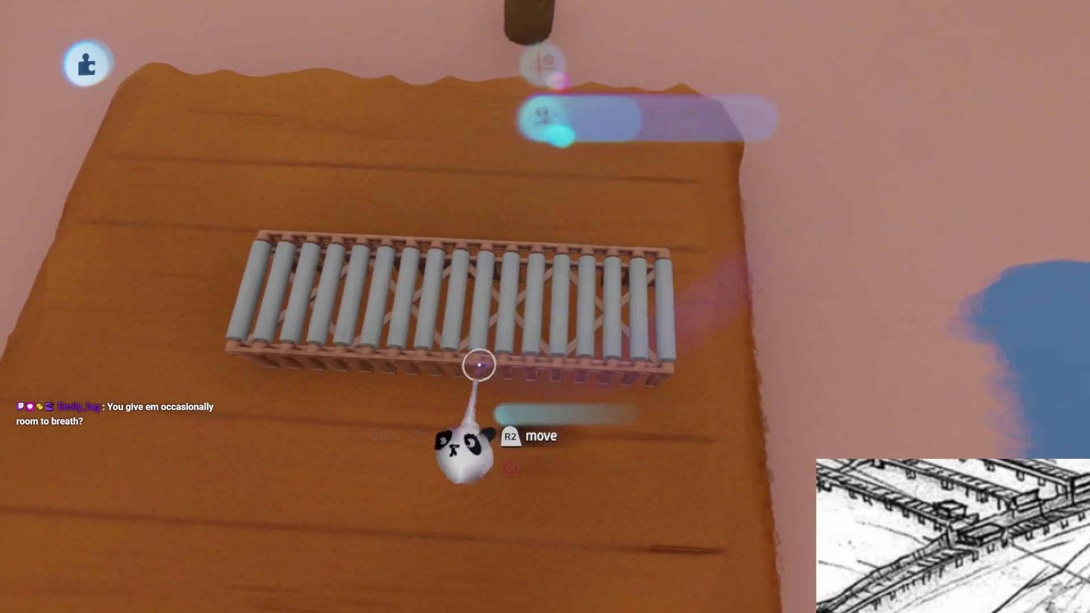
# Place a second roller section beside the first, angled about 7° over the pond
pyautogui.moveTo(482, 363); pyautogui.dragTo(689, 369)
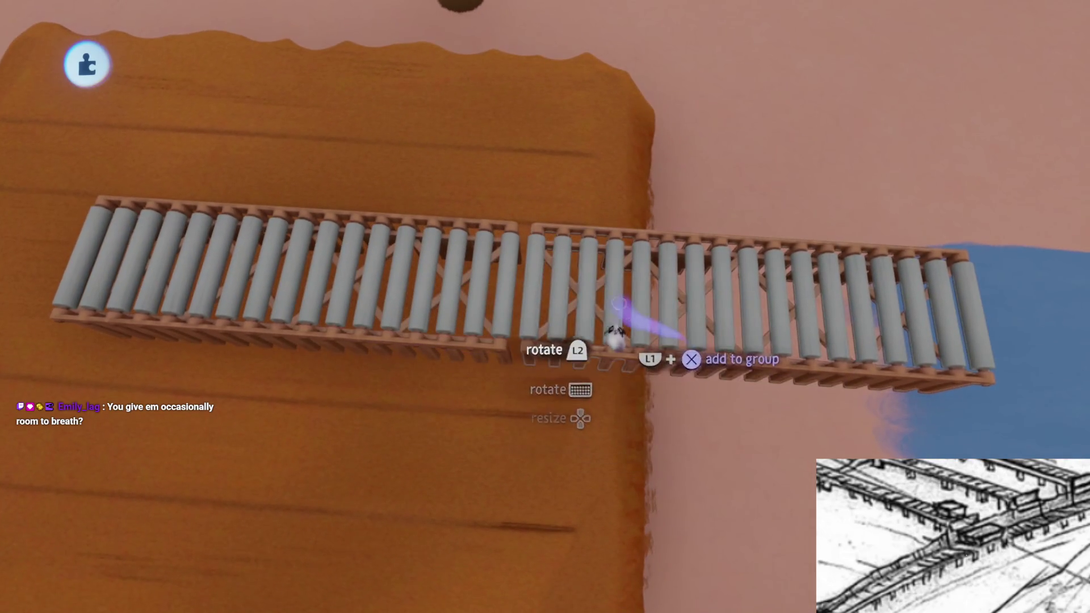
pyautogui.moveTo(610, 321); pyautogui.dragTo(612, 314)
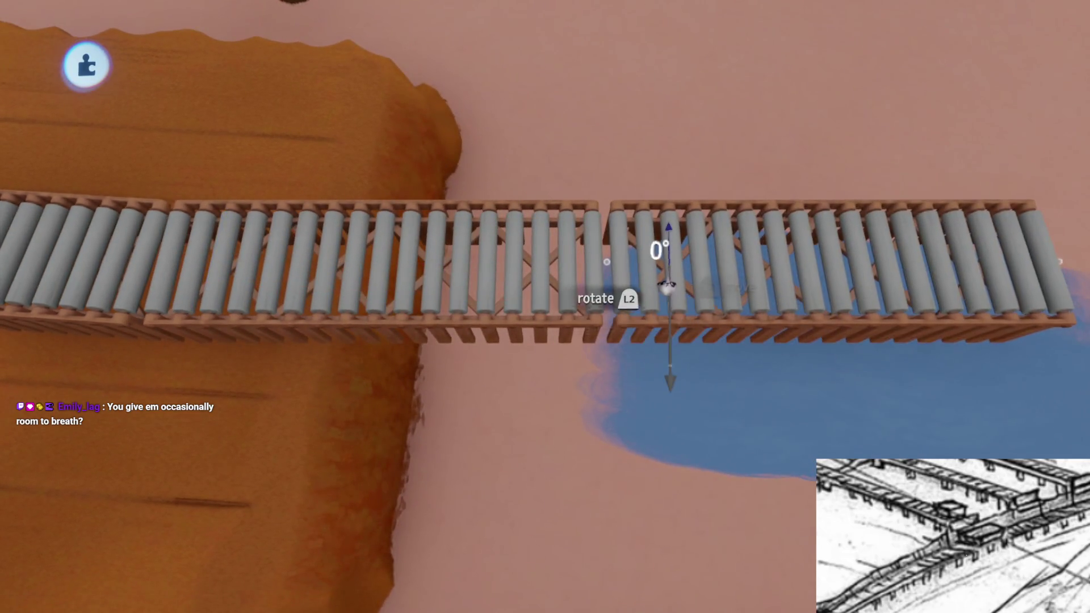
pyautogui.moveTo(666, 287); pyautogui.dragTo(662, 287)
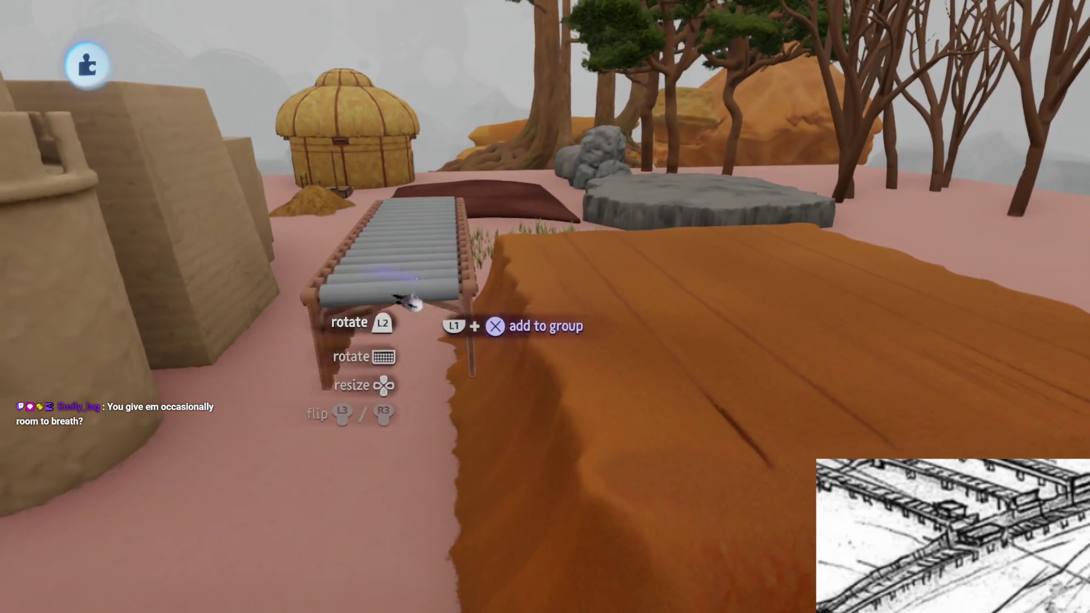
# Drop the roller piece, enlarged to about 137%, into the trench off the mound's edge
pyautogui.moveTo(409, 301); pyautogui.dragTo(555, 397)
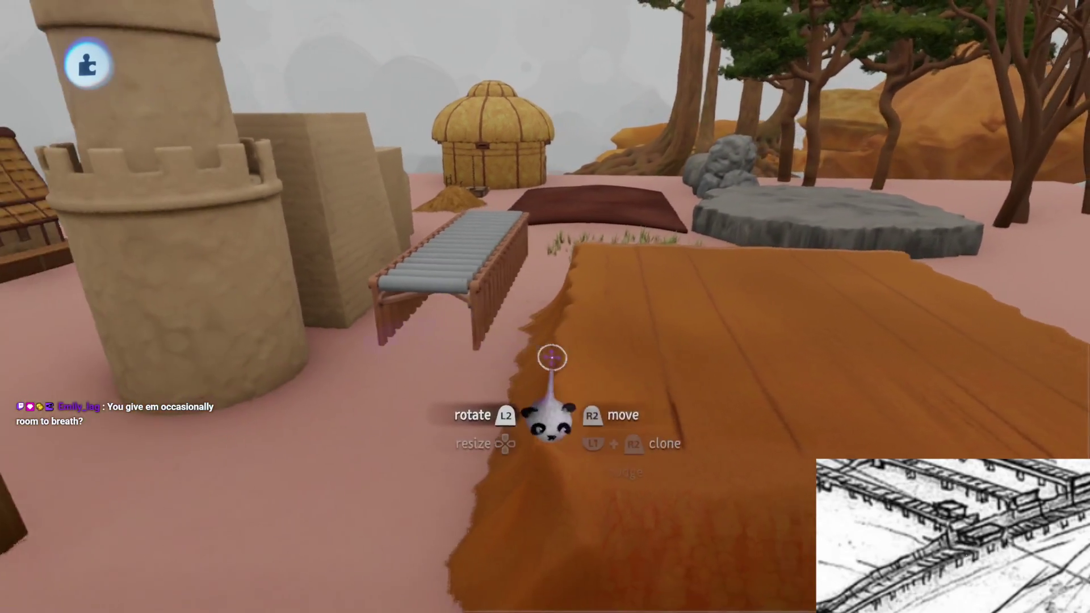
pyautogui.moveTo(419, 311)
pyautogui.mouseDown()
pyautogui.moveTo(625, 284)
pyautogui.moveTo(619, 340)
pyautogui.moveTo(572, 158)
pyautogui.mouseUp()
pyautogui.press('Escape')
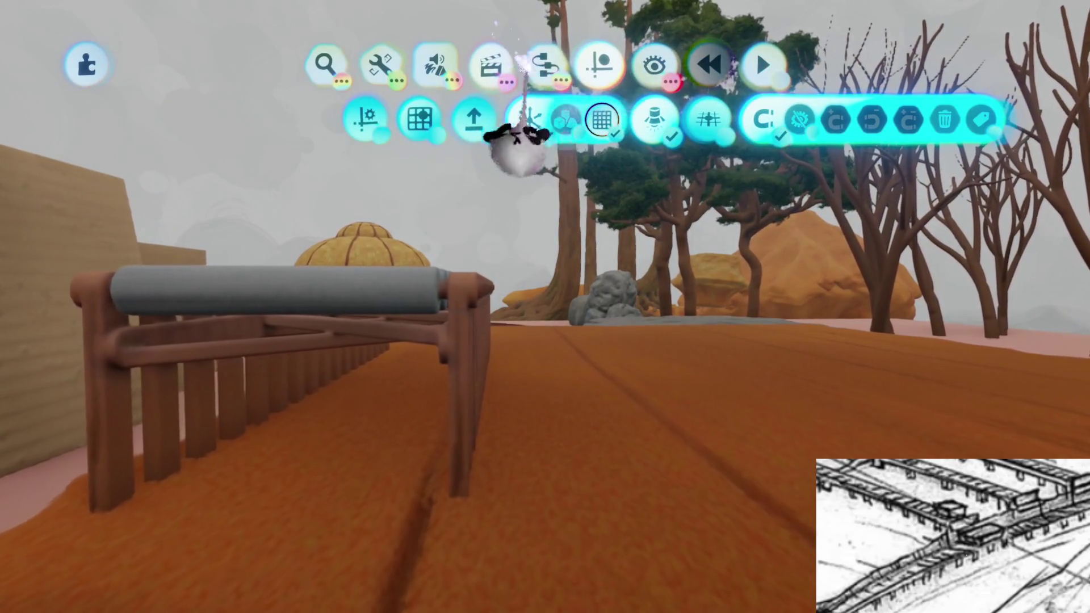
# Stamp a test character beside the bridge from the creation tools
pyautogui.moveTo(664, 178)
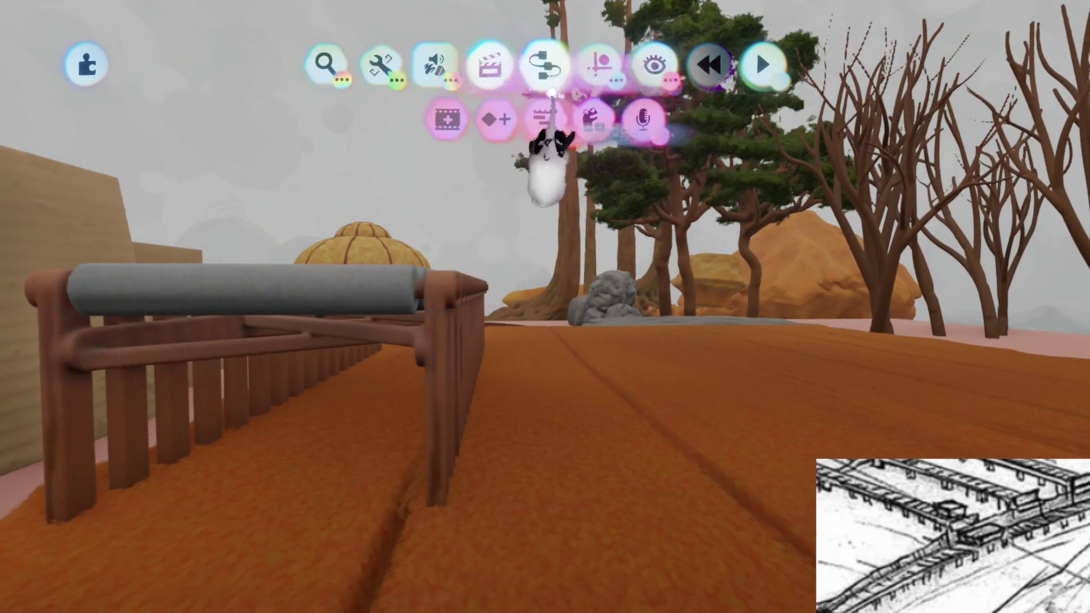
pyautogui.moveTo(545, 64)
pyautogui.click(597, 134)
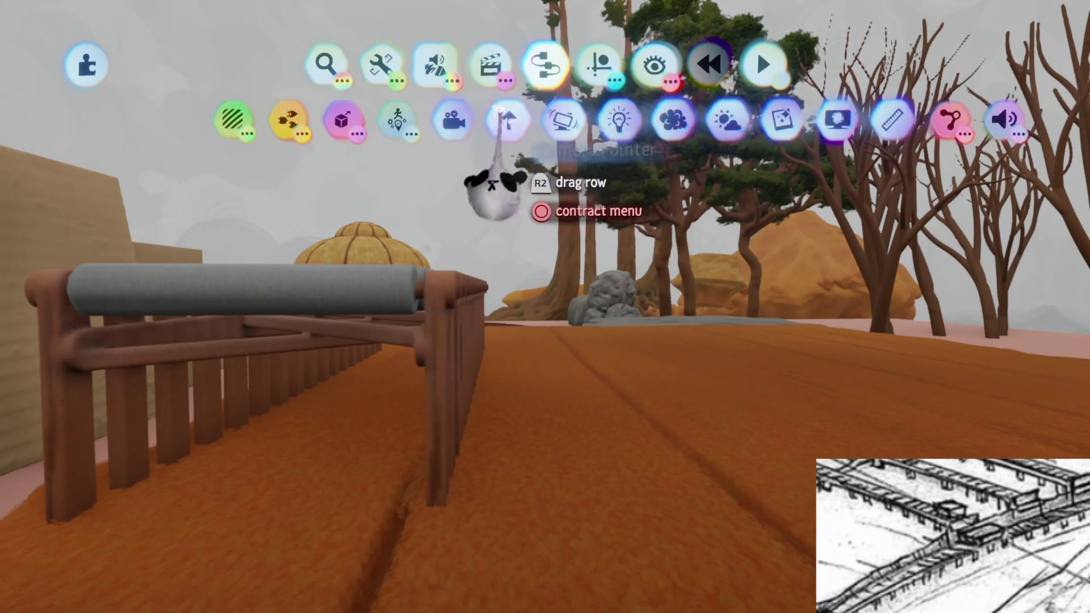
pyautogui.click(507, 119)
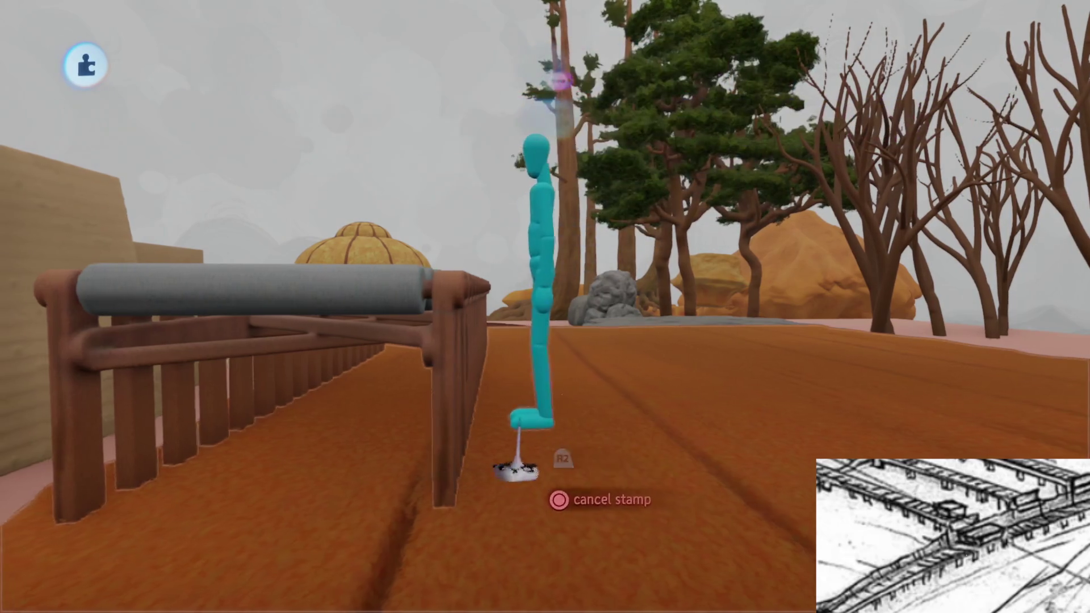
pyautogui.click(533, 397)
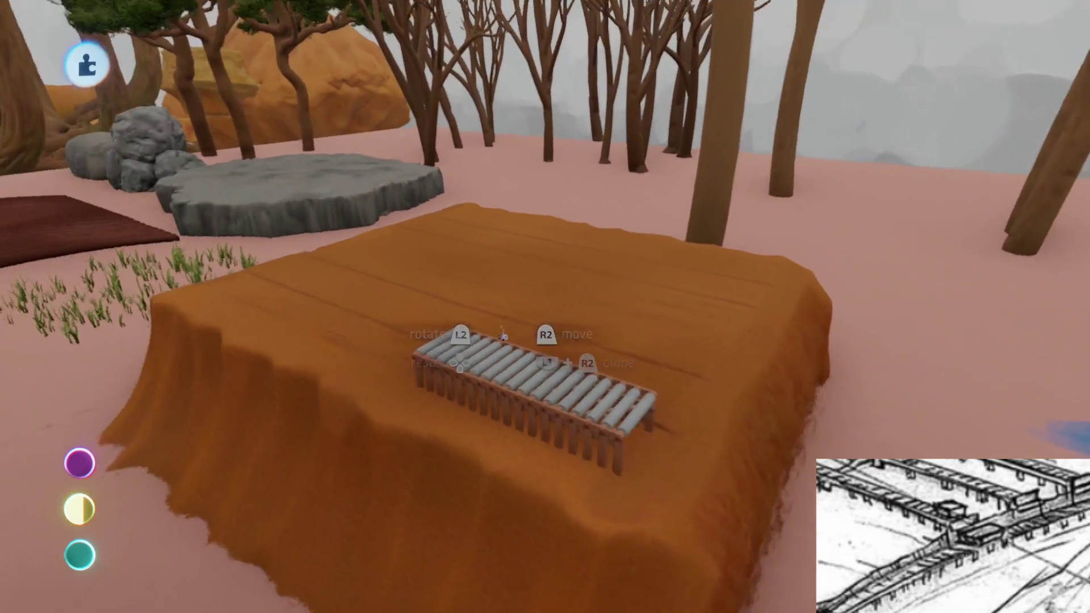
# Bring up the pause menu to save a version of Haru's Village Assets
pyautogui.press('Escape')
pyautogui.click(635, 400)
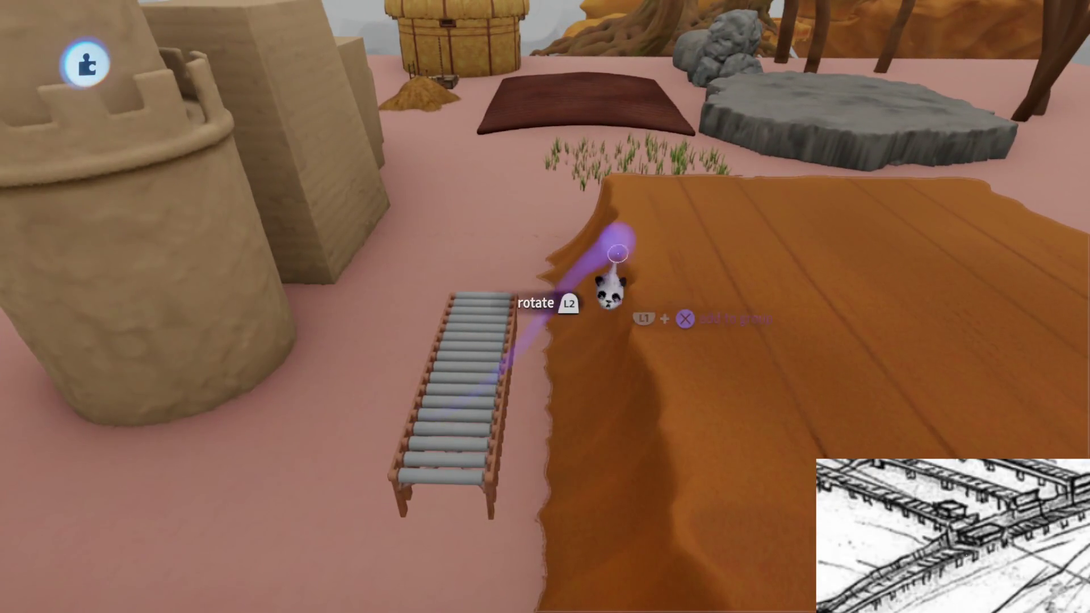
pyautogui.press('Escape')
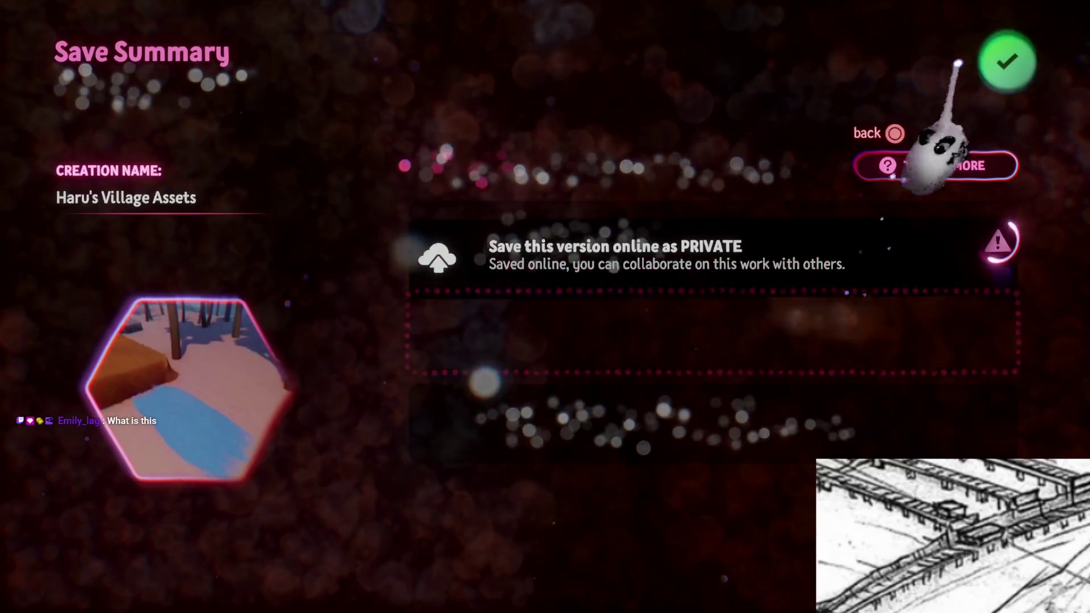
# Confirm the save summary to upload a private version, then exit the creation to My Creations
pyautogui.press('Return')
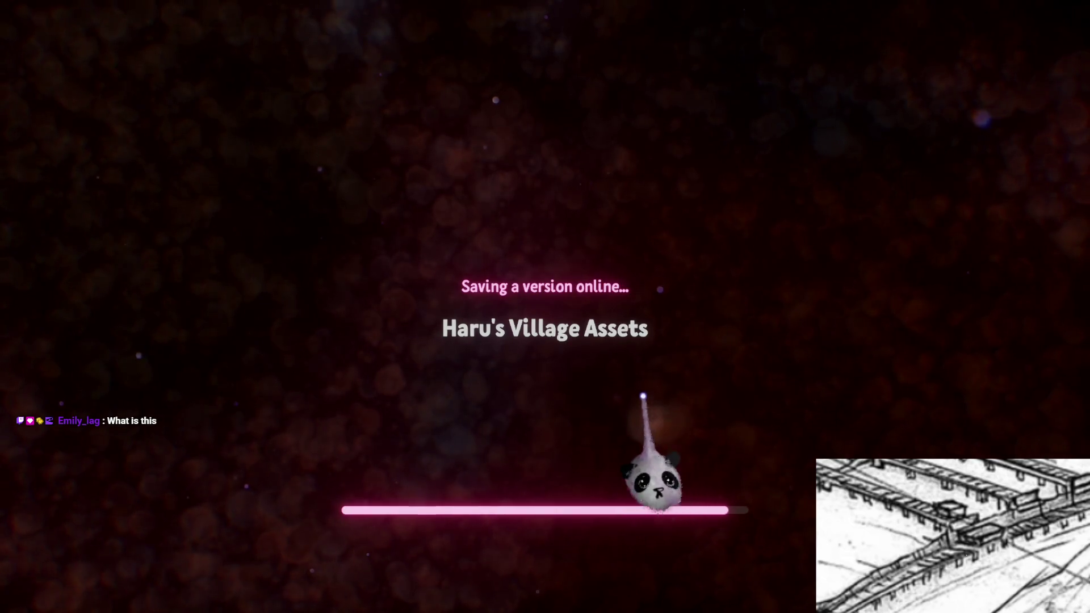
pyautogui.press('Escape')
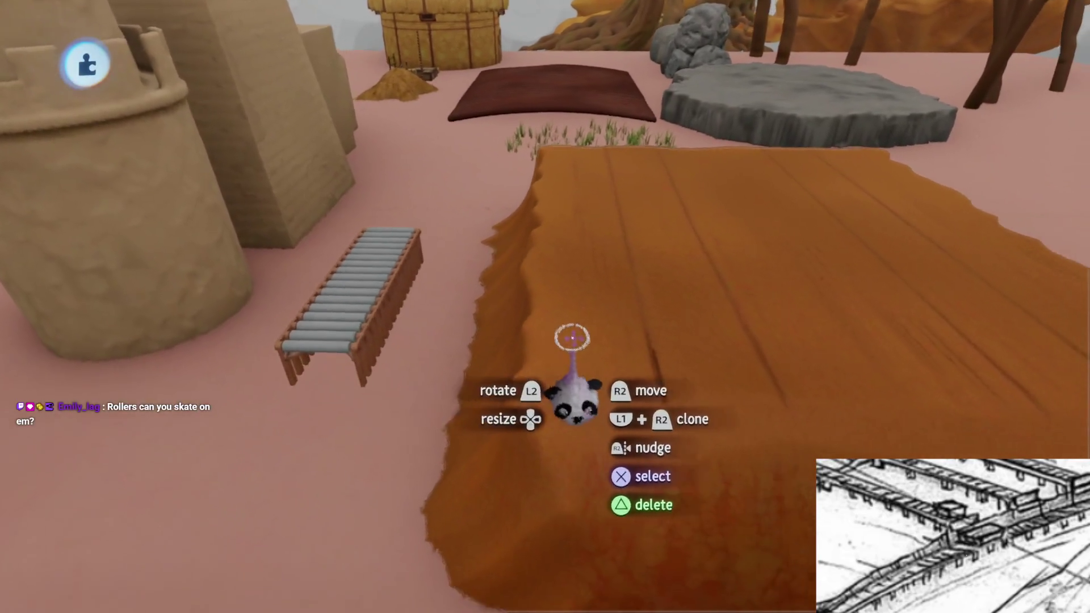
pyautogui.press('Escape')
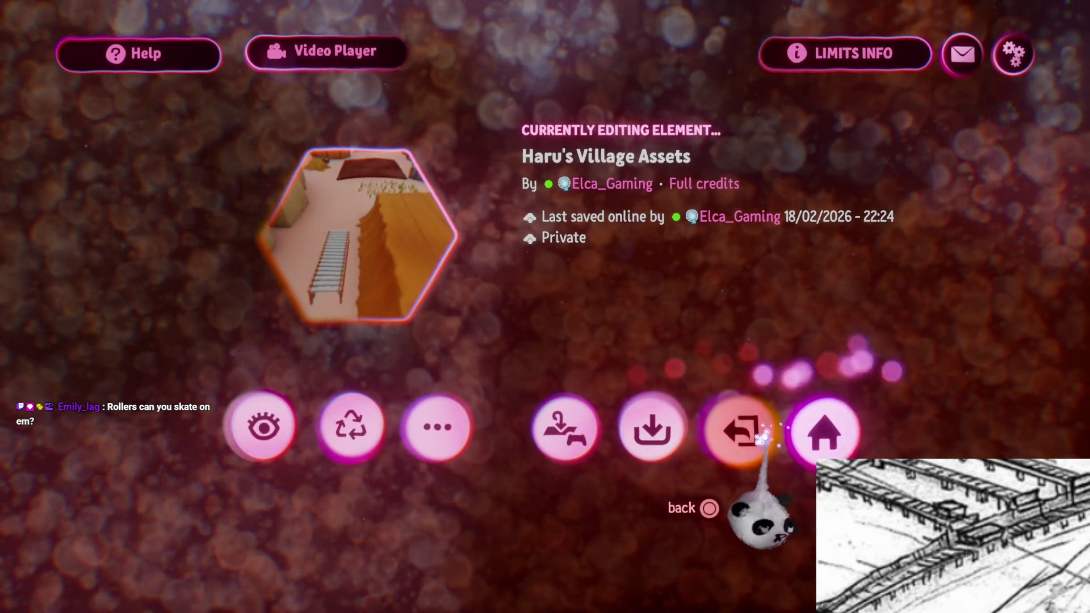
pyautogui.click(749, 432)
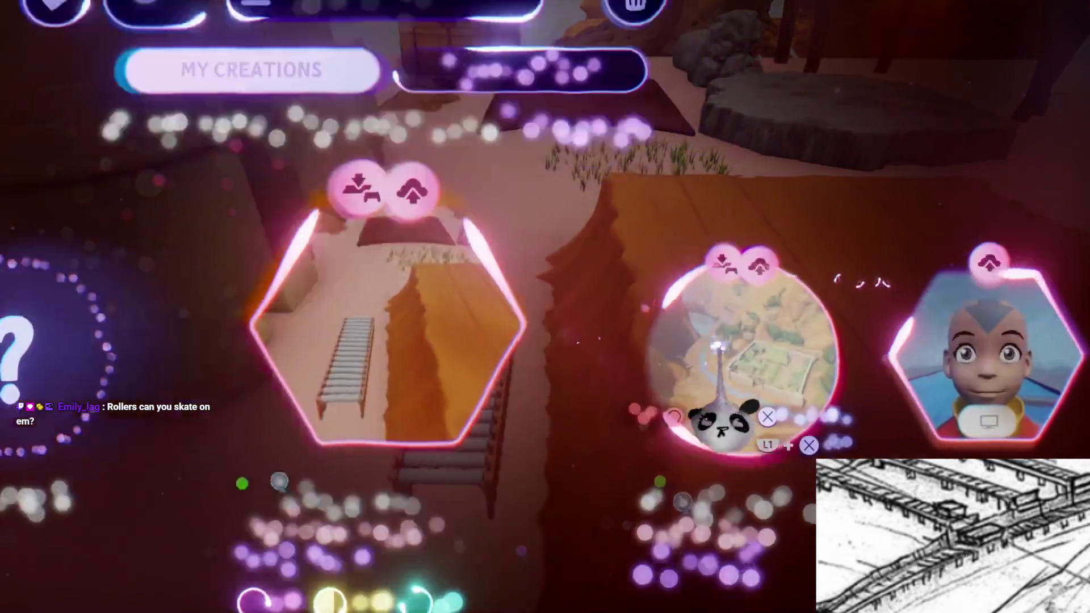
# Load Haru's Village from My Creations into edit mode
pyautogui.click(717, 345)
pyautogui.click(499, 487)
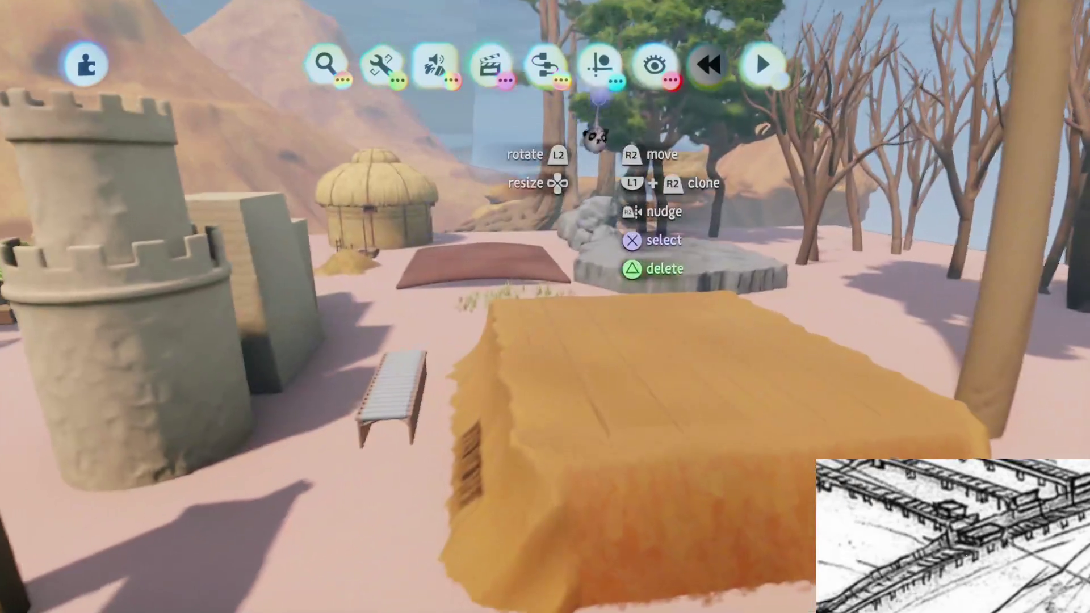
pyautogui.click(599, 64)
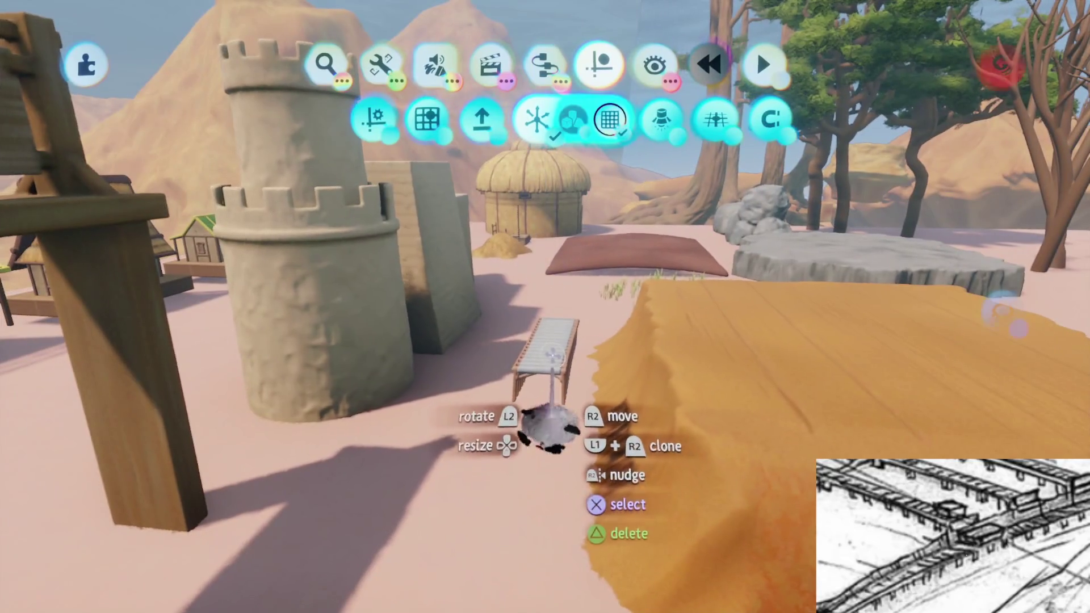
# Move the roller bench section onto the sand against the wall near the river
pyautogui.moveTo(547, 434)
pyautogui.mouseDown()
pyautogui.moveTo(499, 324)
pyautogui.moveTo(511, 372)
pyautogui.moveTo(530, 370)
pyautogui.moveTo(545, 363)
pyautogui.moveTo(503, 336)
pyautogui.moveTo(529, 340)
pyautogui.moveTo(555, 309)
pyautogui.moveTo(531, 371)
pyautogui.moveTo(549, 438)
pyautogui.moveTo(543, 427)
pyautogui.moveTo(515, 436)
pyautogui.moveTo(543, 360)
pyautogui.moveTo(553, 359)
pyautogui.moveTo(539, 371)
pyautogui.moveTo(568, 363)
pyautogui.moveTo(579, 391)
pyautogui.moveTo(551, 423)
pyautogui.moveTo(542, 456)
pyautogui.moveTo(584, 401)
pyautogui.moveTo(545, 343)
pyautogui.moveTo(547, 396)
pyautogui.moveTo(551, 360)
pyautogui.moveTo(555, 394)
pyautogui.moveTo(527, 341)
pyautogui.moveTo(535, 316)
pyautogui.mouseUp()
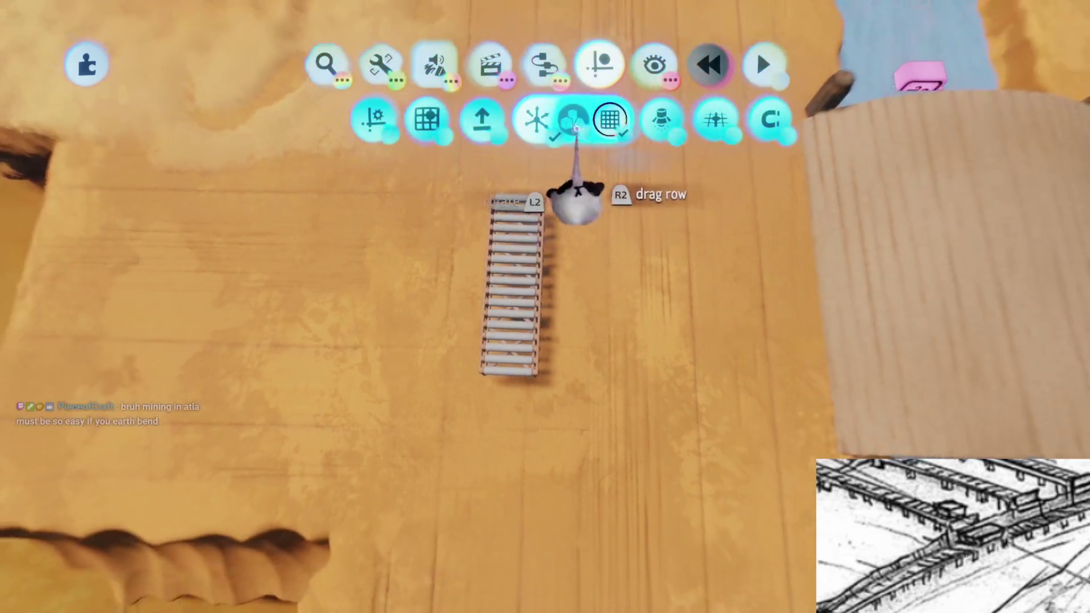
pyautogui.click(574, 182)
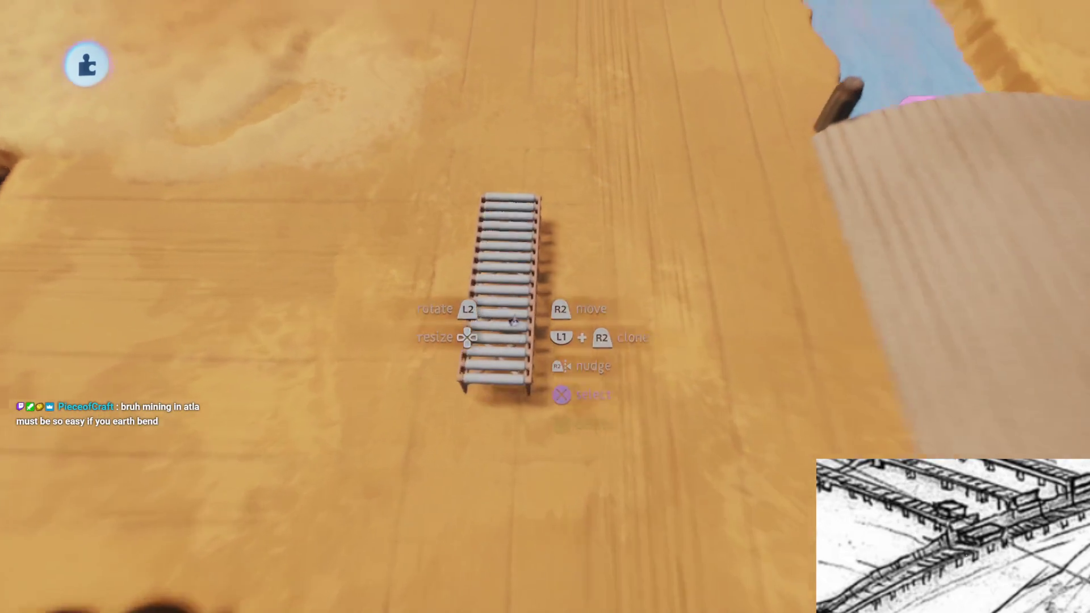
pyautogui.moveTo(512, 321)
pyautogui.mouseDown()
pyautogui.moveTo(516, 369)
pyautogui.moveTo(512, 316)
pyautogui.mouseUp()
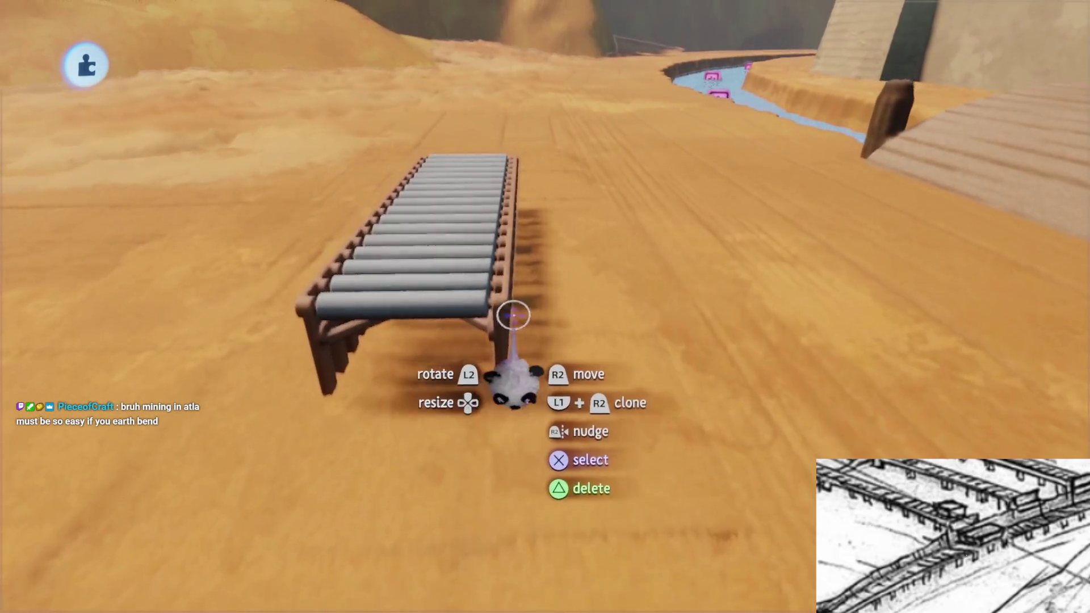
pyautogui.moveTo(511, 363)
pyautogui.mouseDown()
pyautogui.moveTo(537, 341)
pyautogui.moveTo(499, 318)
pyautogui.mouseUp()
pyautogui.moveTo(516, 433)
pyautogui.mouseDown()
pyautogui.moveTo(583, 418)
pyautogui.moveTo(564, 418)
pyautogui.moveTo(598, 396)
pyautogui.moveTo(584, 365)
pyautogui.moveTo(601, 366)
pyautogui.moveTo(583, 401)
pyautogui.mouseUp()
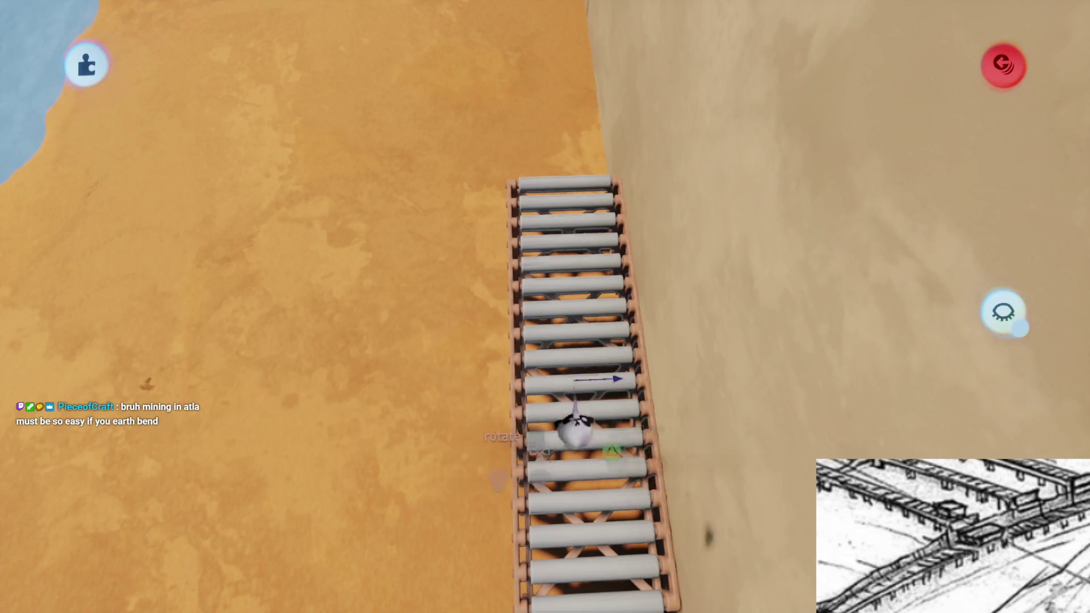
pyautogui.moveTo(576, 404)
pyautogui.mouseDown()
pyautogui.moveTo(519, 400)
pyautogui.moveTo(551, 377)
pyautogui.moveTo(559, 398)
pyautogui.mouseUp()
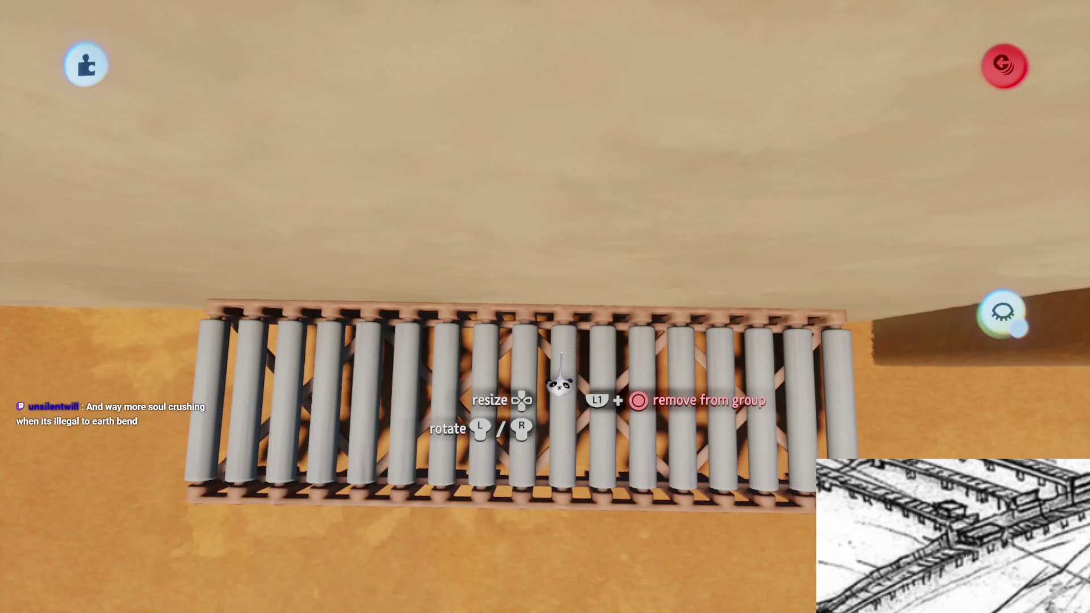
pyautogui.scroll(-10, 559, 386)
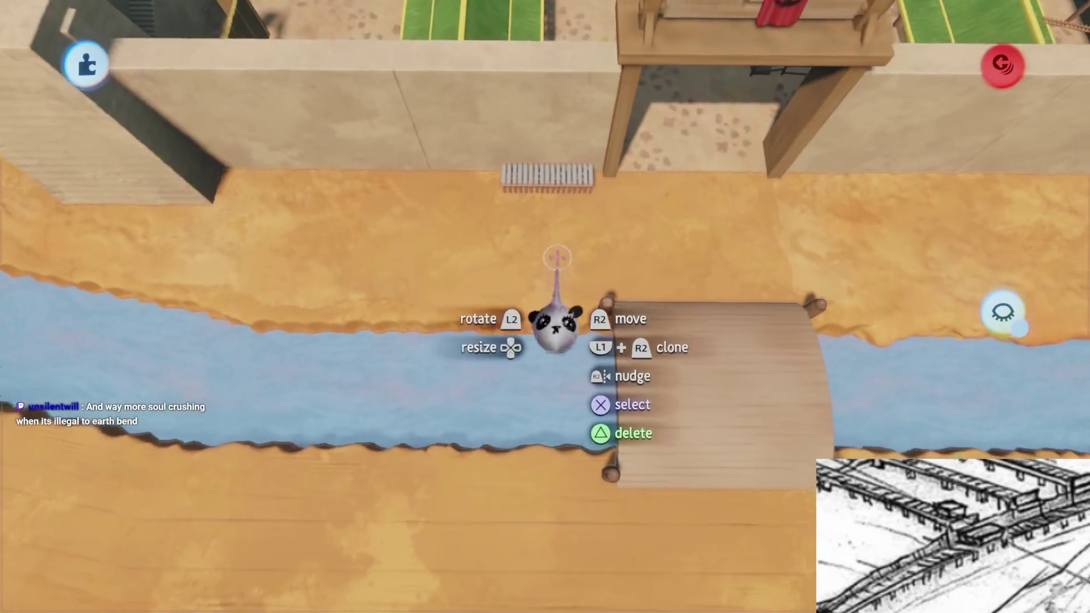
# Orbit the camera to bring the river and canyon into view
pyautogui.moveTo(563, 198)
pyautogui.mouseDown()
pyautogui.moveTo(584, 579)
pyautogui.moveTo(526, 419)
pyautogui.moveTo(567, 404)
pyautogui.moveTo(528, 392)
pyautogui.moveTo(532, 405)
pyautogui.mouseUp()
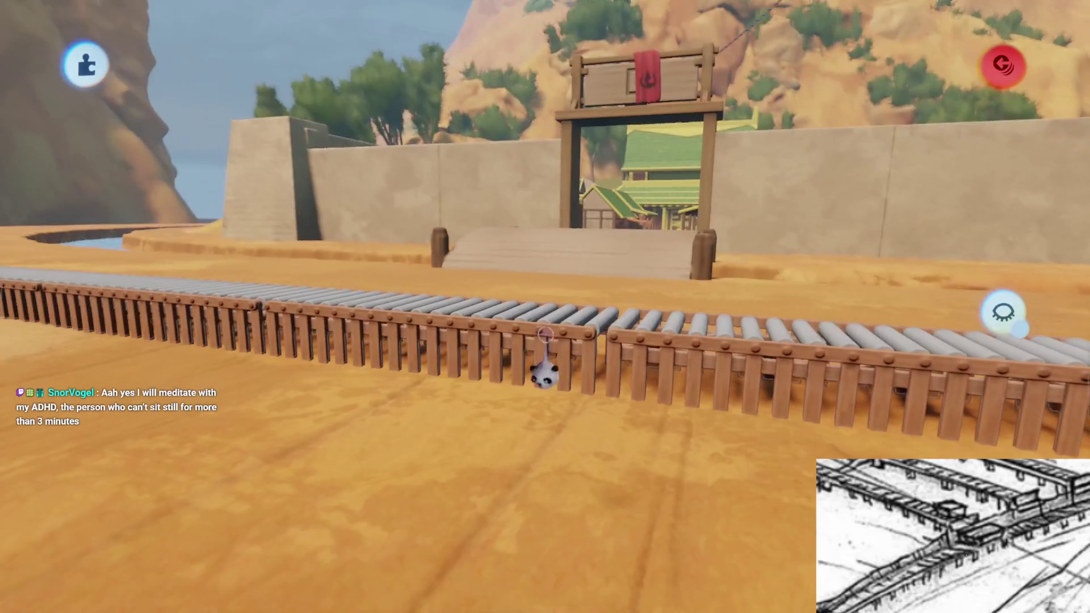
# Nudge the right roller section and snap the bent middle section into line
pyautogui.moveTo(555, 332)
pyautogui.mouseDown()
pyautogui.moveTo(555, 309)
pyautogui.moveTo(564, 365)
pyautogui.moveTo(576, 341)
pyautogui.mouseUp()
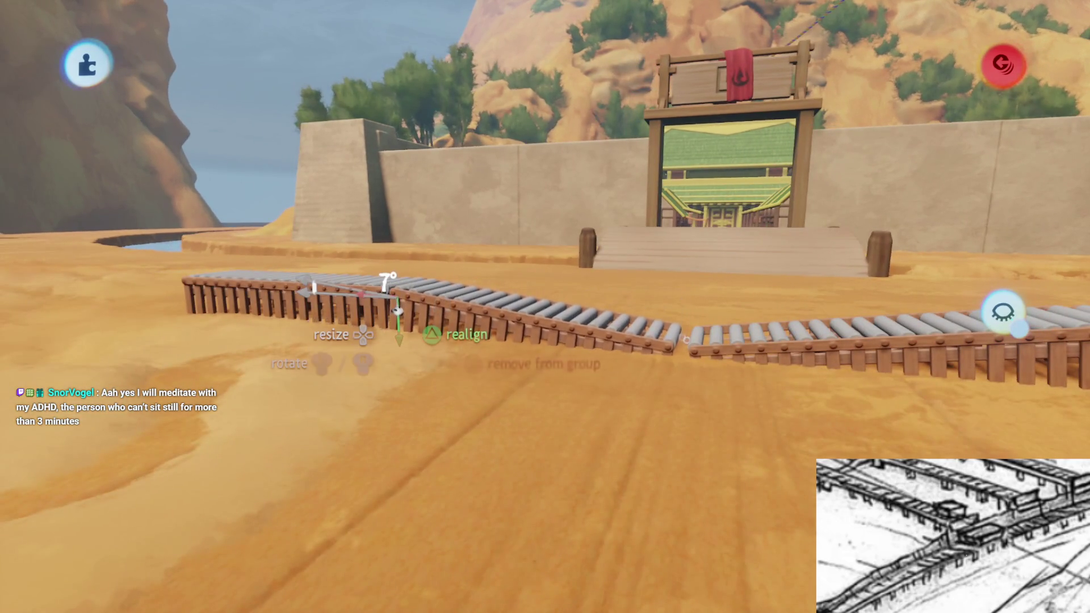
pyautogui.moveTo(415, 327)
pyautogui.mouseDown()
pyautogui.moveTo(572, 499)
pyautogui.moveTo(567, 511)
pyautogui.mouseUp()
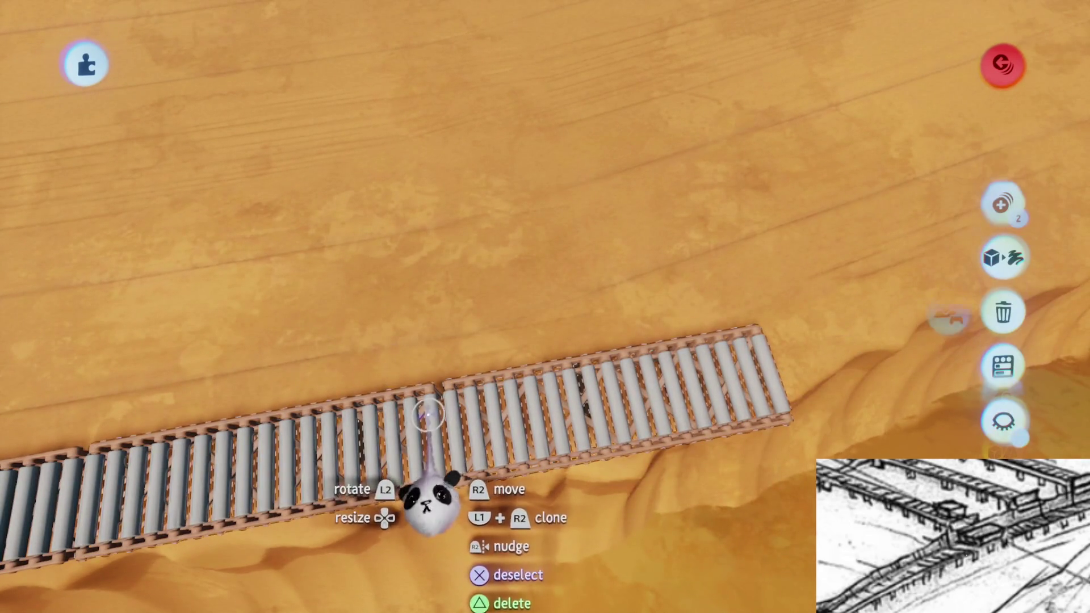
# Tilt a walkway section by 2° and set it down aligned at the canyon edge
pyautogui.click(431, 426)
pyautogui.moveTo(430, 430)
pyautogui.mouseDown()
pyautogui.moveTo(540, 475)
pyautogui.moveTo(494, 499)
pyautogui.moveTo(589, 394)
pyautogui.moveTo(594, 414)
pyautogui.moveTo(515, 304)
pyautogui.moveTo(530, 352)
pyautogui.moveTo(489, 534)
pyautogui.moveTo(462, 486)
pyautogui.moveTo(607, 401)
pyautogui.moveTo(591, 423)
pyautogui.mouseUp()
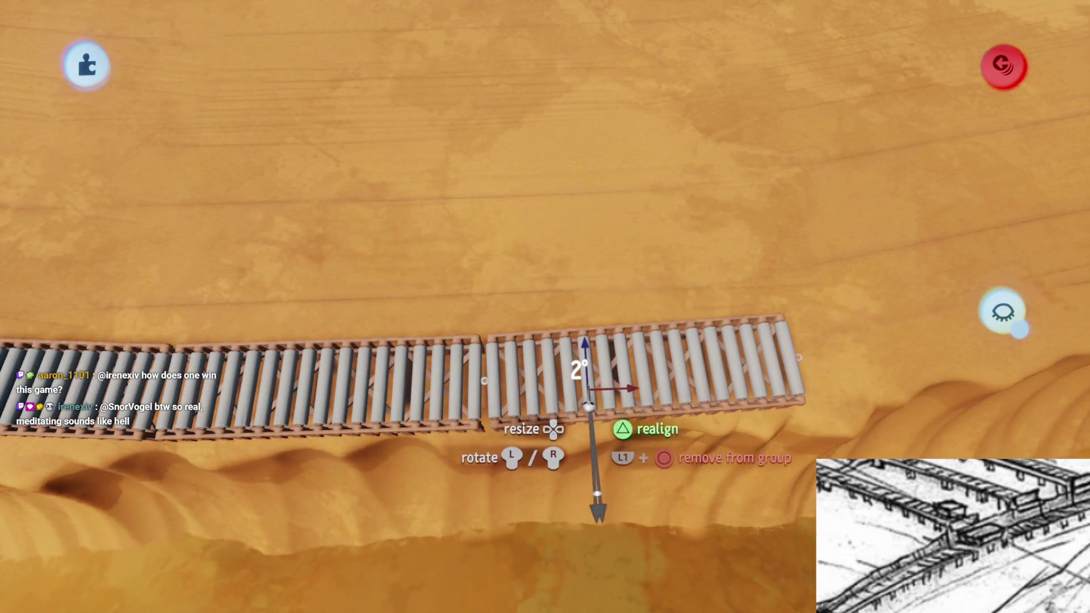
pyautogui.moveTo(586, 373)
pyautogui.mouseDown()
pyautogui.moveTo(562, 369)
pyautogui.moveTo(585, 389)
pyautogui.mouseUp()
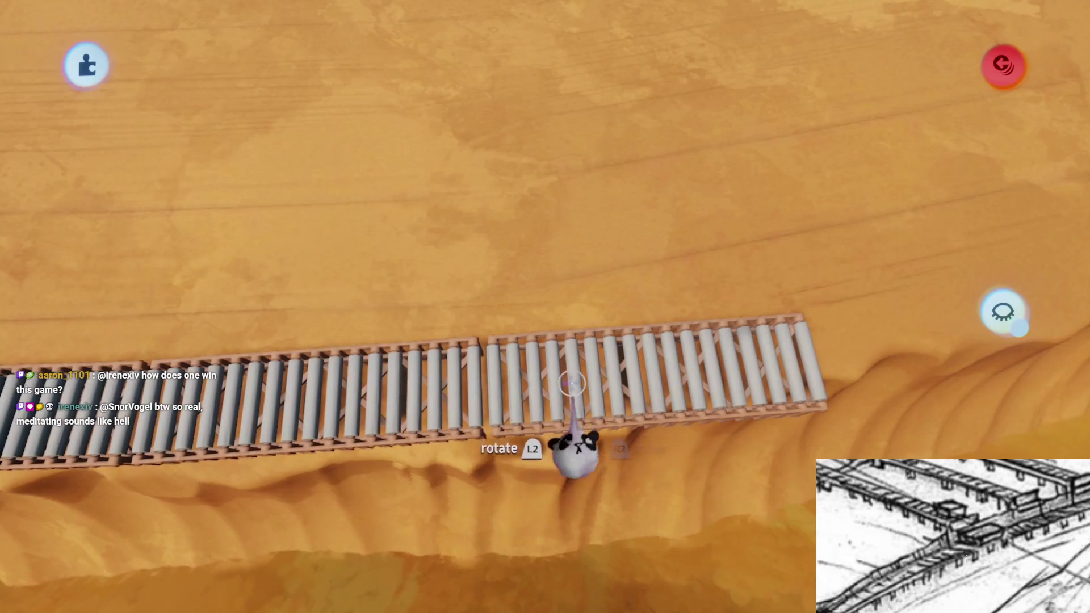
pyautogui.click(575, 398)
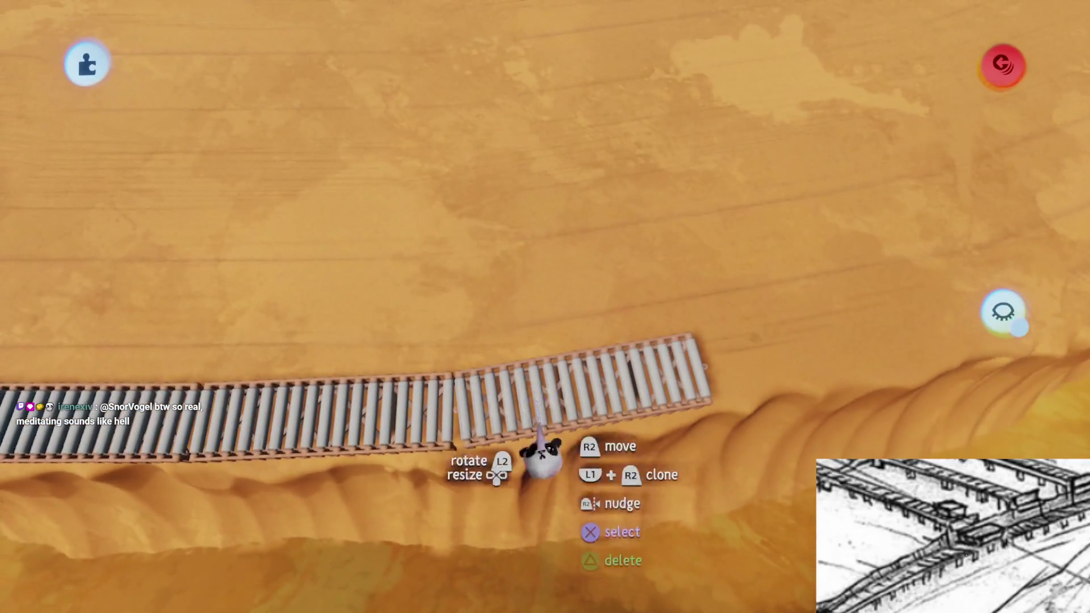
# Slide the end rail section along the rim and turn it 2° to follow the edge
pyautogui.click(565, 400)
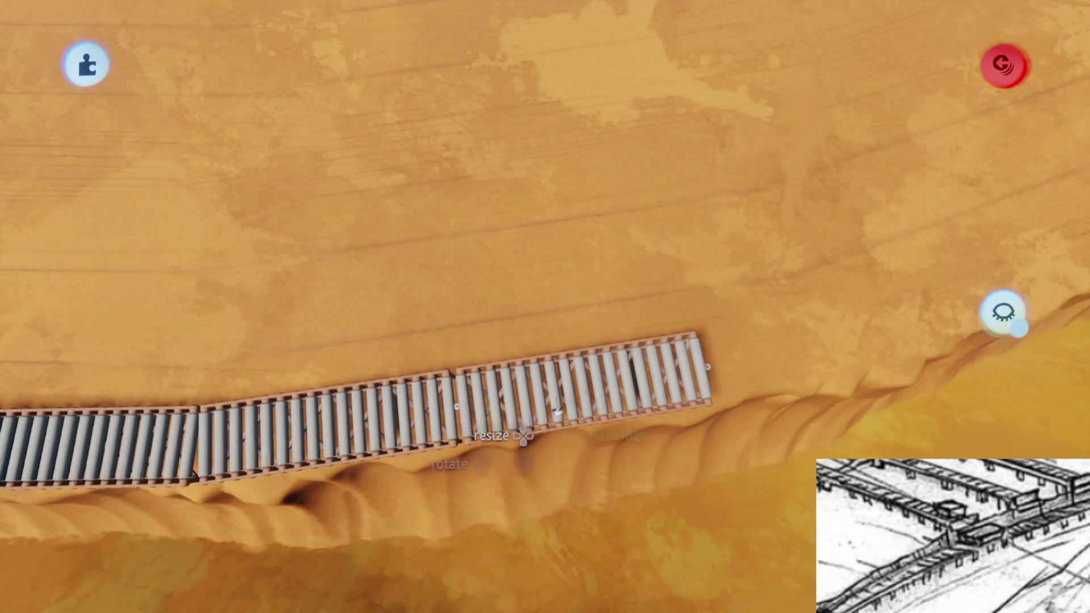
pyautogui.moveTo(550, 394); pyautogui.dragTo(571, 417)
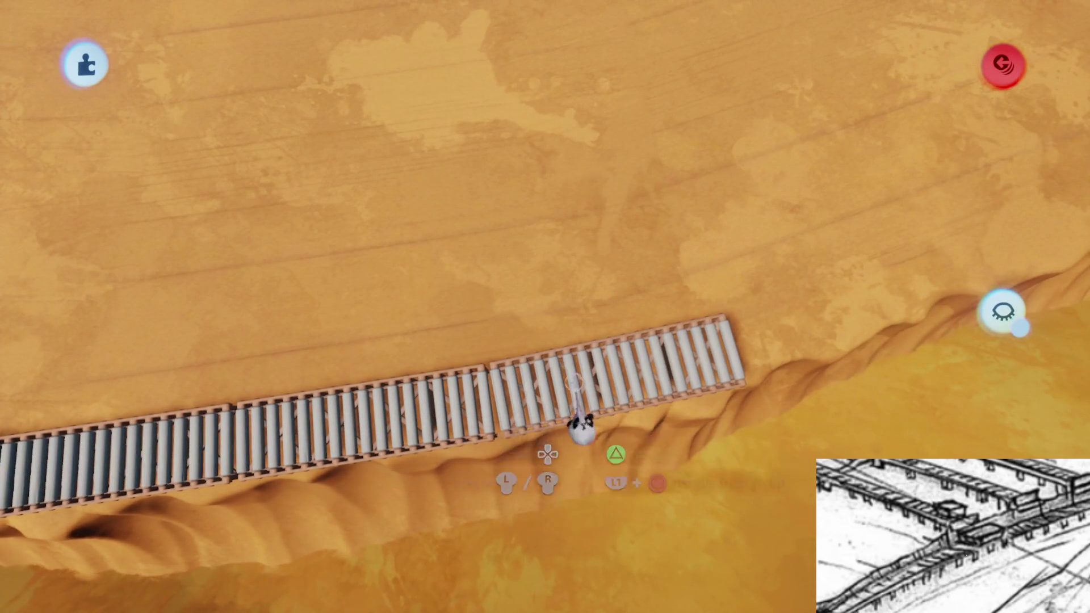
pyautogui.click(575, 381)
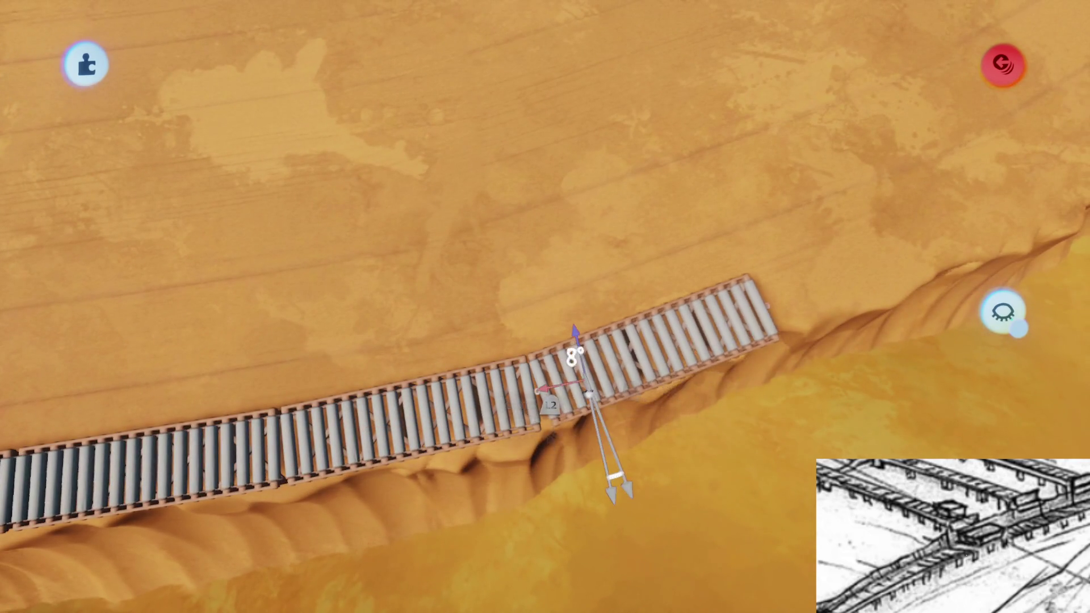
pyautogui.click(526, 386)
pyautogui.moveTo(526, 386); pyautogui.dragTo(539, 374)
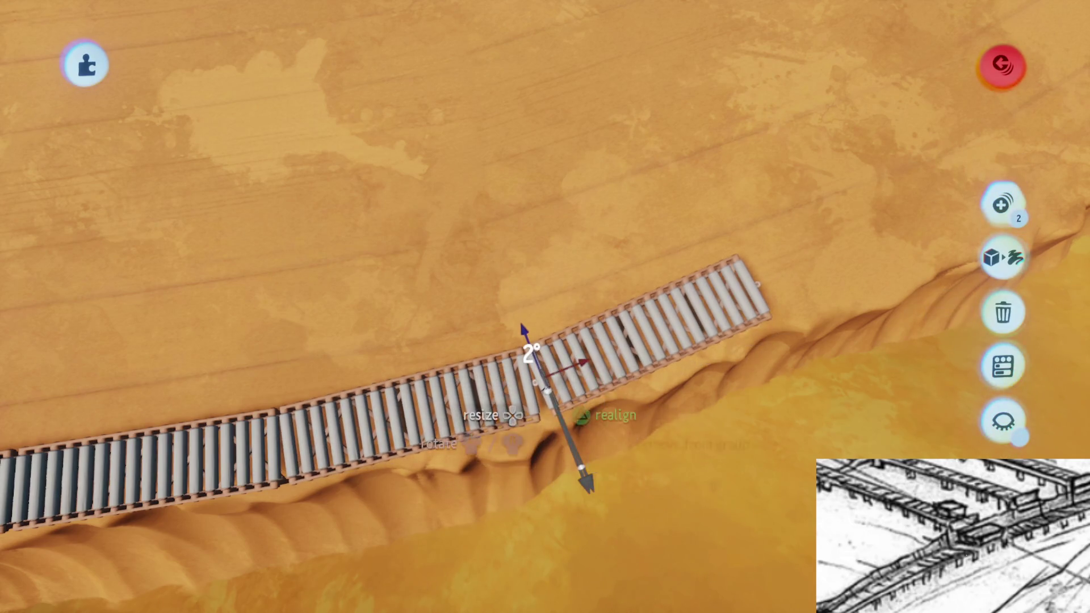
pyautogui.moveTo(561, 427)
pyautogui.mouseDown()
pyautogui.moveTo(544, 390)
pyautogui.moveTo(479, 389)
pyautogui.moveTo(577, 360)
pyautogui.moveTo(568, 376)
pyautogui.moveTo(603, 328)
pyautogui.moveTo(627, 381)
pyautogui.mouseUp()
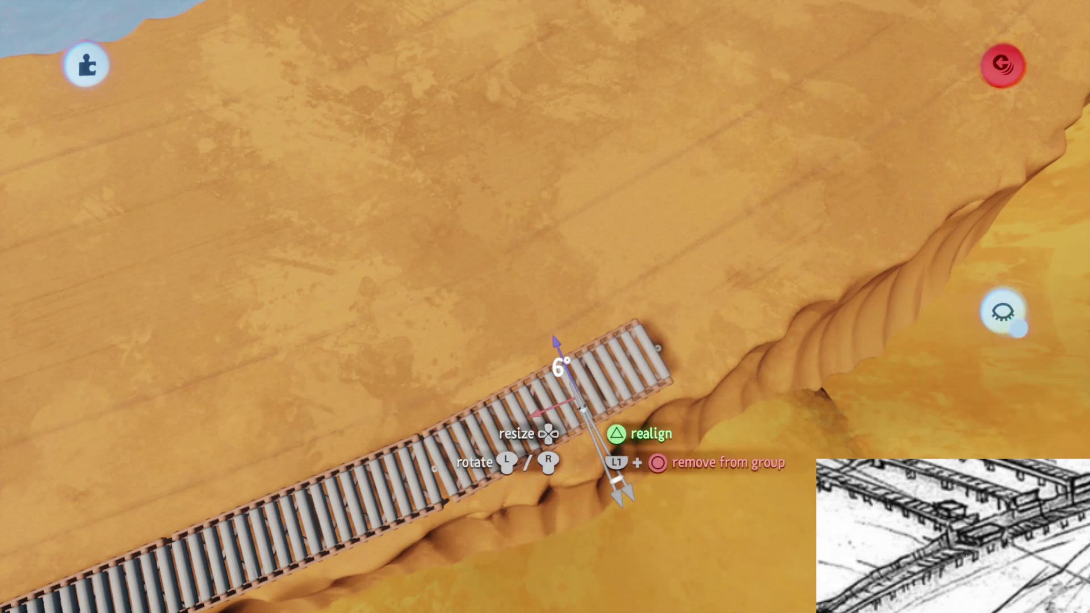
pyautogui.moveTo(581, 407)
pyautogui.mouseDown()
pyautogui.moveTo(579, 420)
pyautogui.moveTo(555, 401)
pyautogui.moveTo(630, 422)
pyautogui.moveTo(566, 410)
pyautogui.moveTo(584, 386)
pyautogui.moveTo(598, 389)
pyautogui.mouseUp()
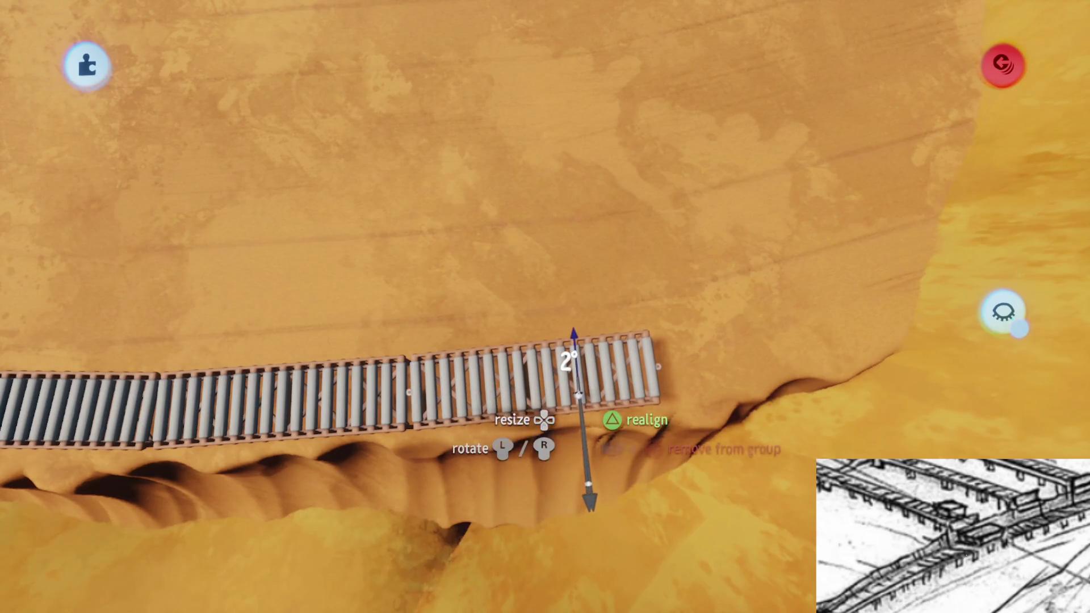
pyautogui.moveTo(568, 372); pyautogui.dragTo(578, 371)
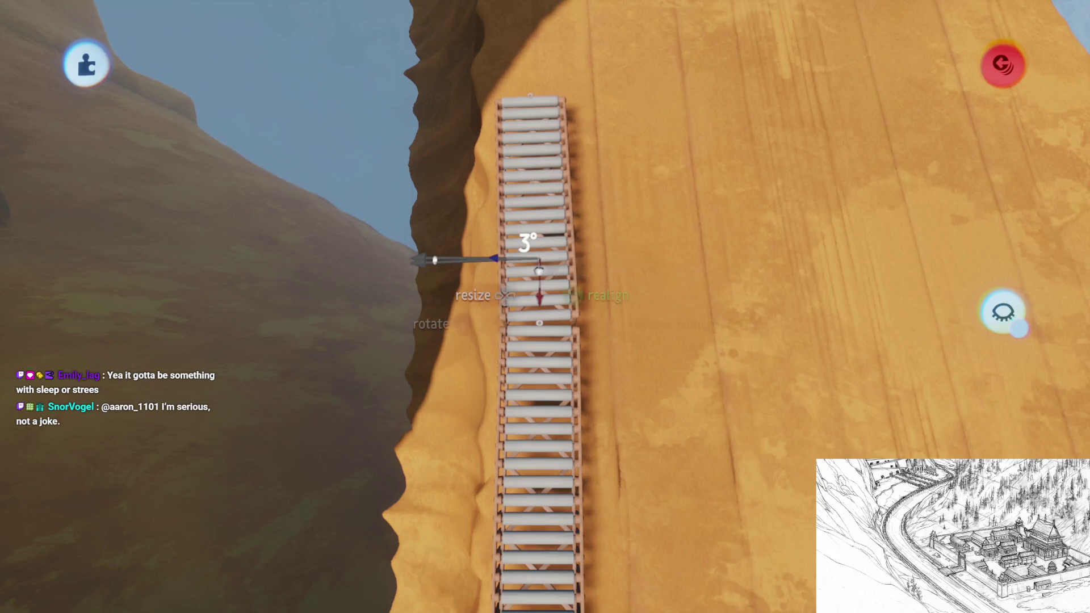
# Angle the ridge roller section and pull it further up the ridge into place
pyautogui.moveTo(539, 270); pyautogui.dragTo(539, 271)
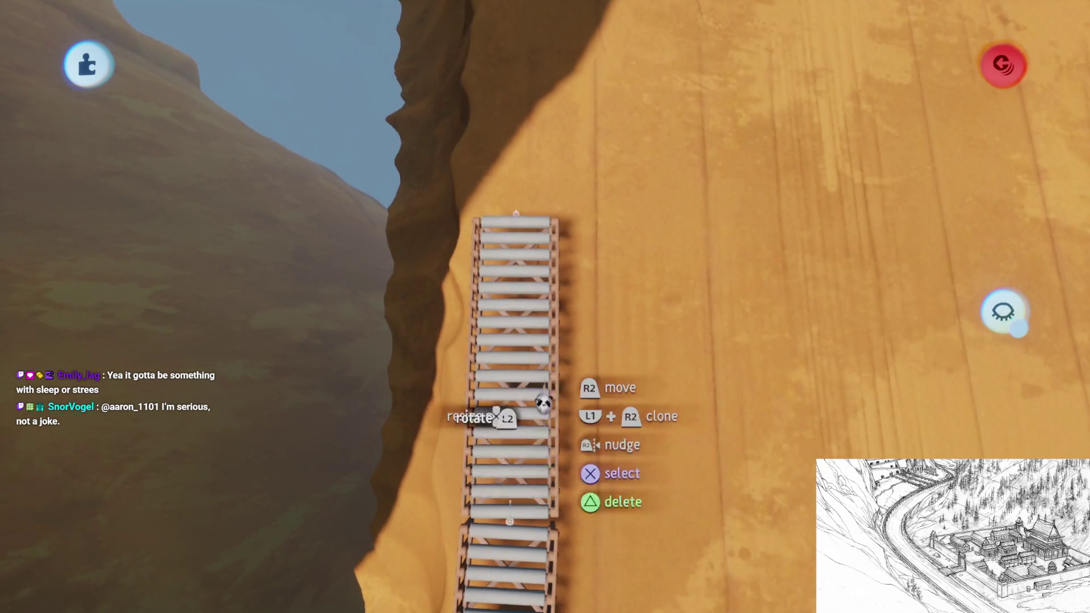
pyautogui.moveTo(543, 403); pyautogui.dragTo(542, 303)
pyautogui.moveTo(555, 352)
pyautogui.mouseDown()
pyautogui.moveTo(554, 287)
pyautogui.moveTo(525, 364)
pyautogui.mouseUp()
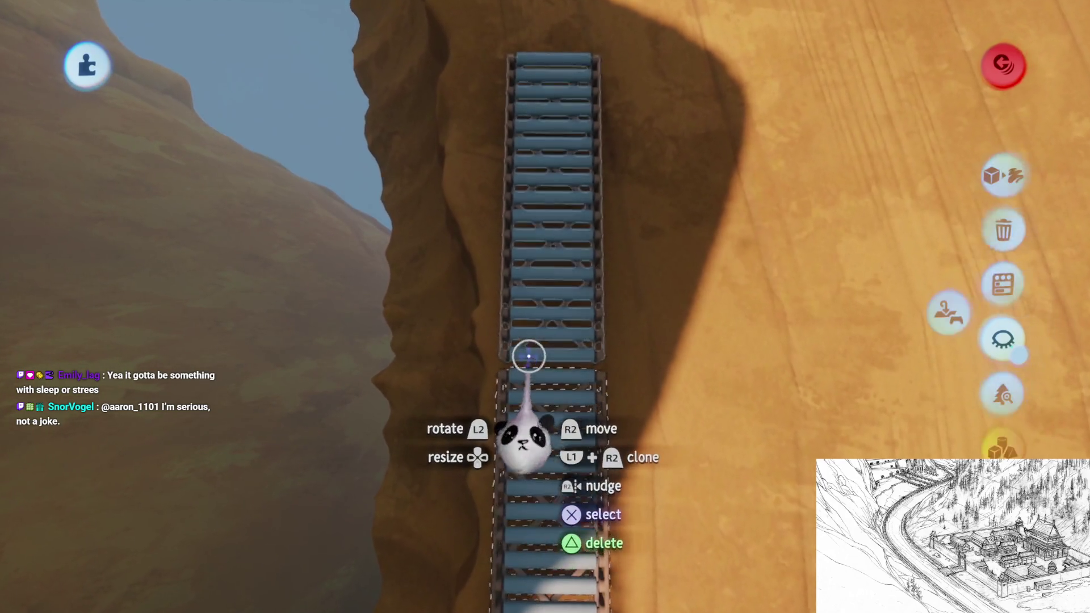
pyautogui.click(542, 381)
pyautogui.moveTo(539, 397); pyautogui.dragTo(535, 390)
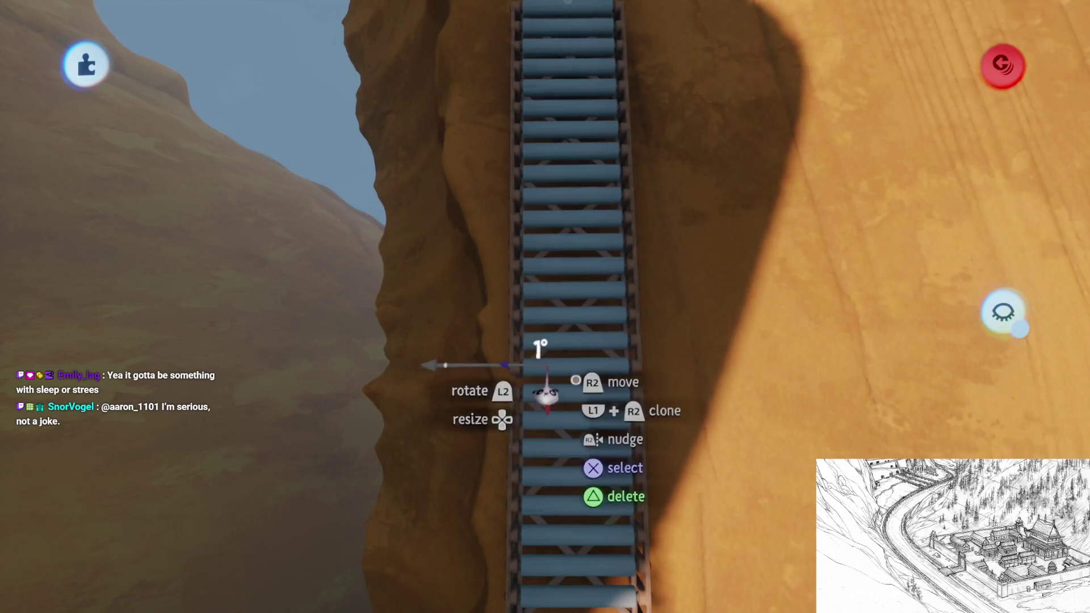
pyautogui.moveTo(546, 386)
pyautogui.mouseDown()
pyautogui.moveTo(532, 373)
pyautogui.moveTo(547, 358)
pyautogui.mouseUp()
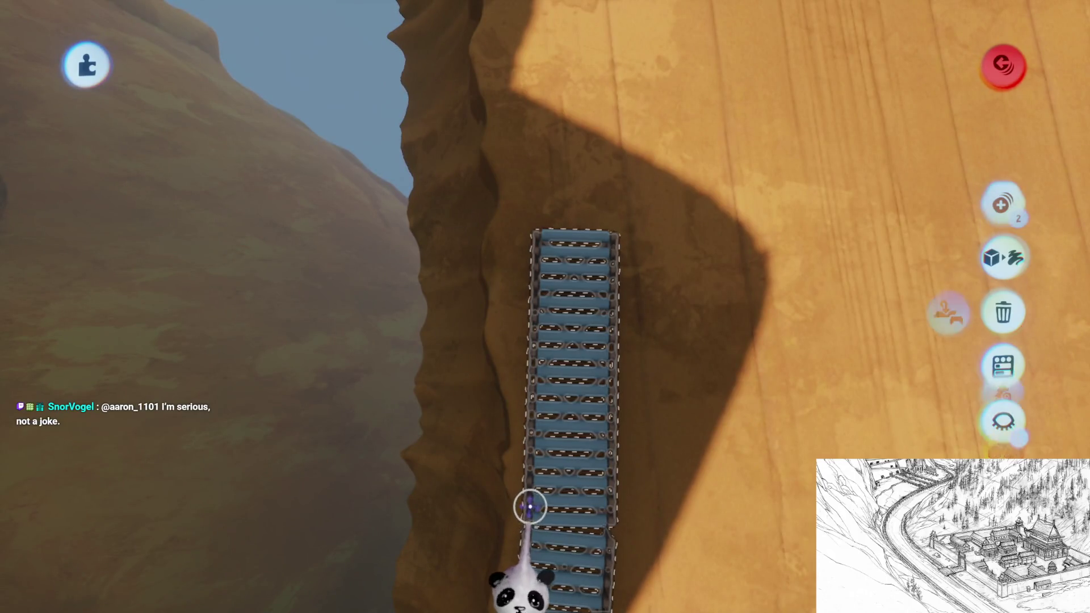
# Place a copy of the section further along the ridge and straighten it
pyautogui.moveTo(528, 480)
pyautogui.mouseDown()
pyautogui.moveTo(531, 267)
pyautogui.moveTo(532, 370)
pyautogui.moveTo(510, 312)
pyautogui.moveTo(518, 288)
pyautogui.moveTo(555, 309)
pyautogui.moveTo(551, 346)
pyautogui.mouseUp()
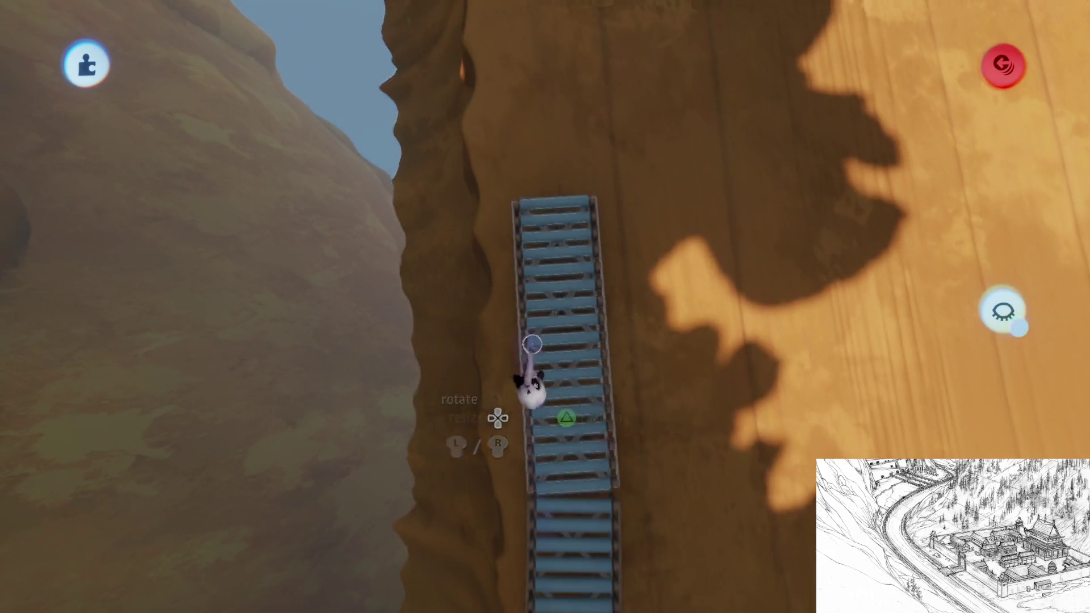
pyautogui.moveTo(510, 293)
pyautogui.mouseDown()
pyautogui.moveTo(517, 324)
pyautogui.moveTo(514, 289)
pyautogui.moveTo(523, 293)
pyautogui.mouseUp()
pyautogui.moveTo(524, 334)
pyautogui.mouseDown()
pyautogui.moveTo(518, 251)
pyautogui.moveTo(508, 272)
pyautogui.mouseUp()
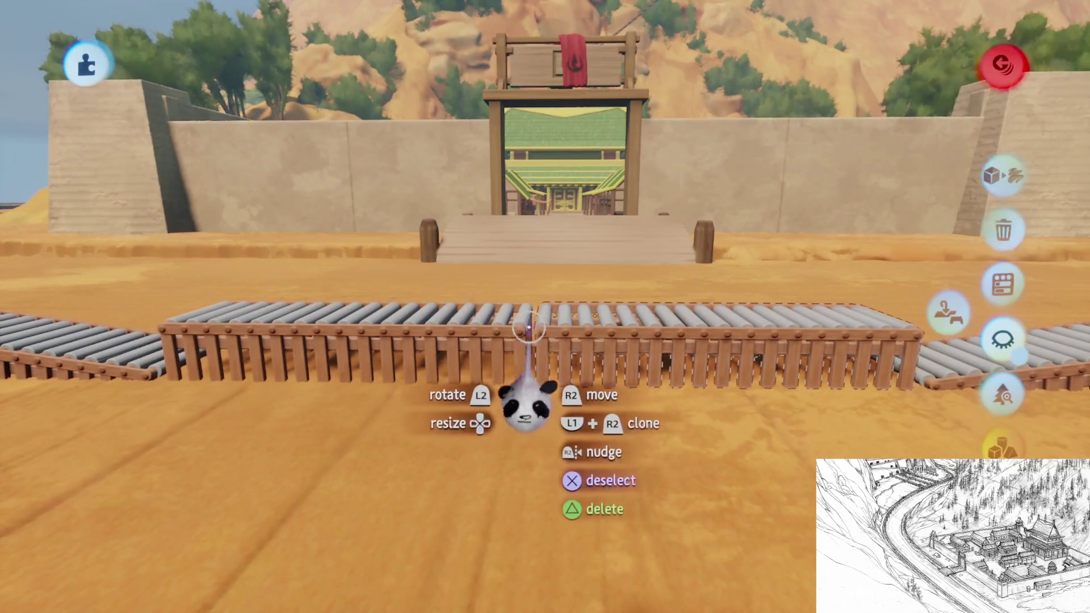
# Check the guide and snapping options, then drop the roller section level before the village gate
pyautogui.press('Tab')
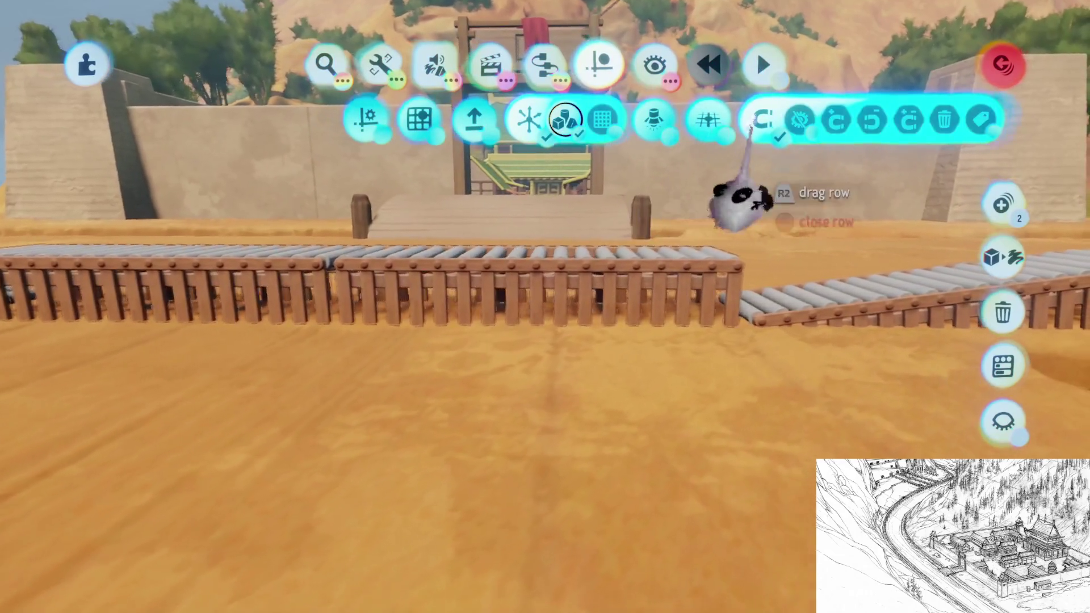
pyautogui.press('Escape')
pyautogui.press('Escape')
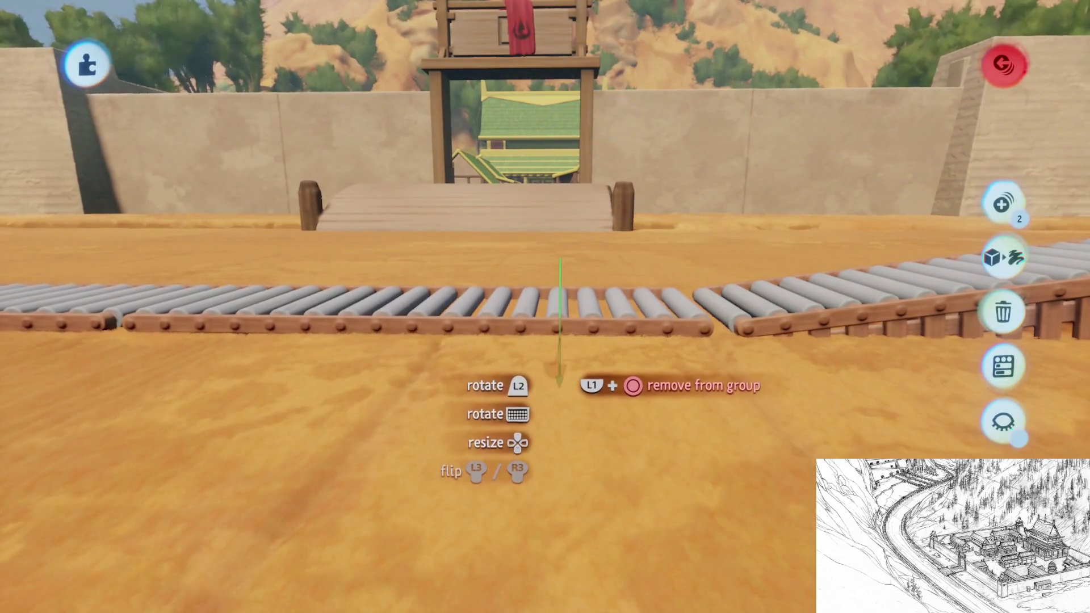
pyautogui.click(559, 378)
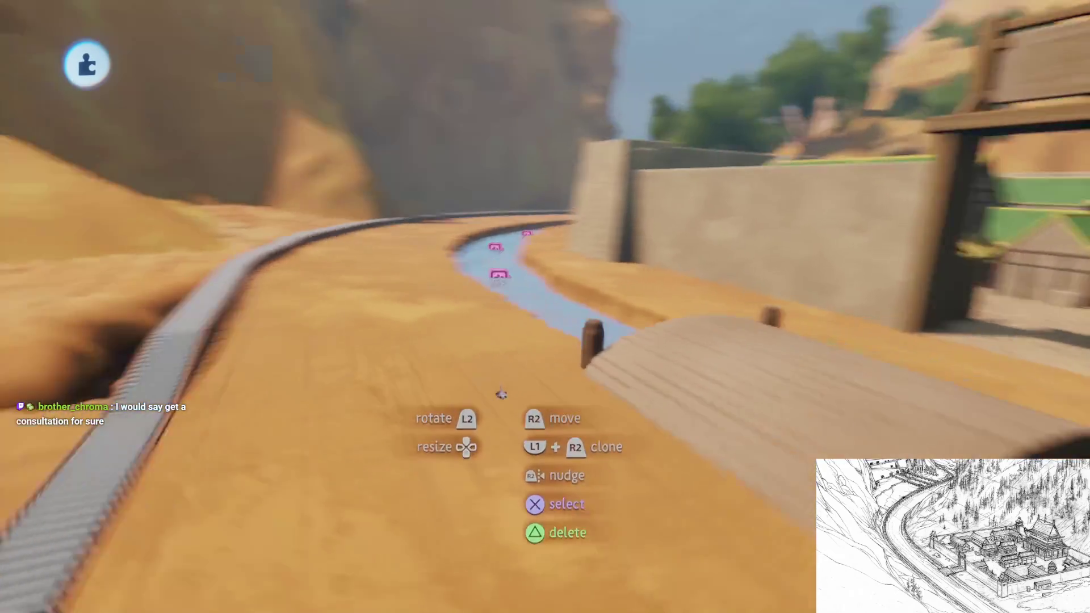
pyautogui.press('Escape')
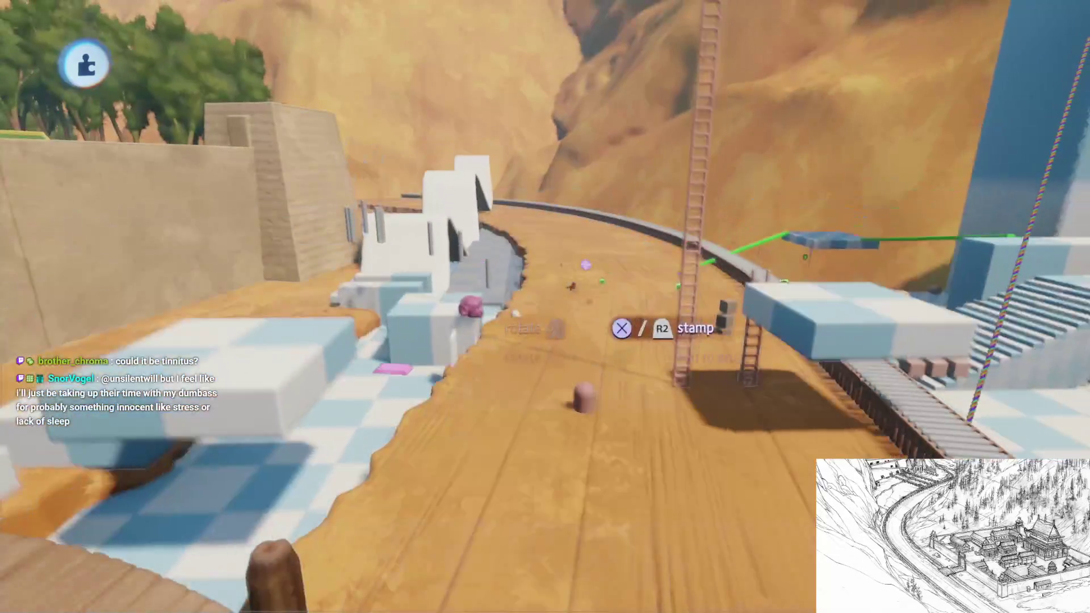
# Bring up the Haru's Village scene menu with Escape
pyautogui.press('Escape')
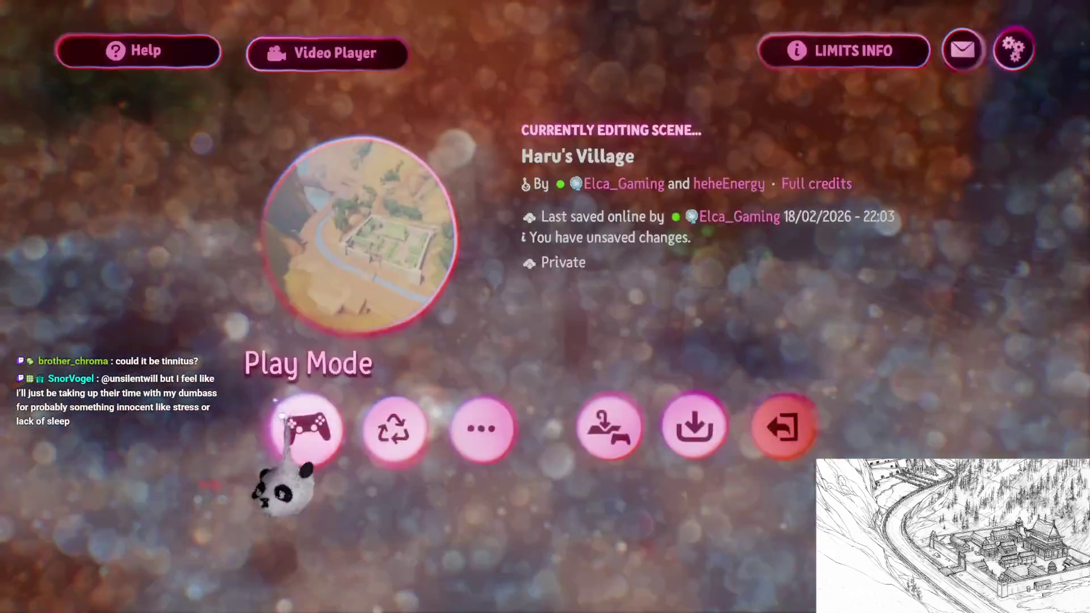
# Start Play Mode, run the character onto the roller track and jump above it
pyautogui.click(304, 426)
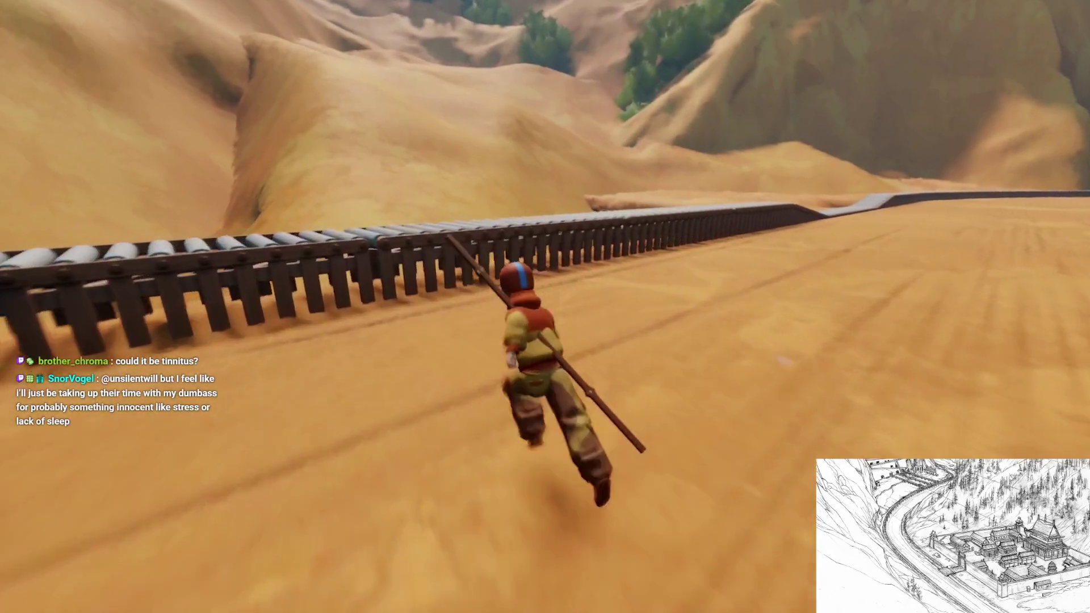
pyautogui.press('w')
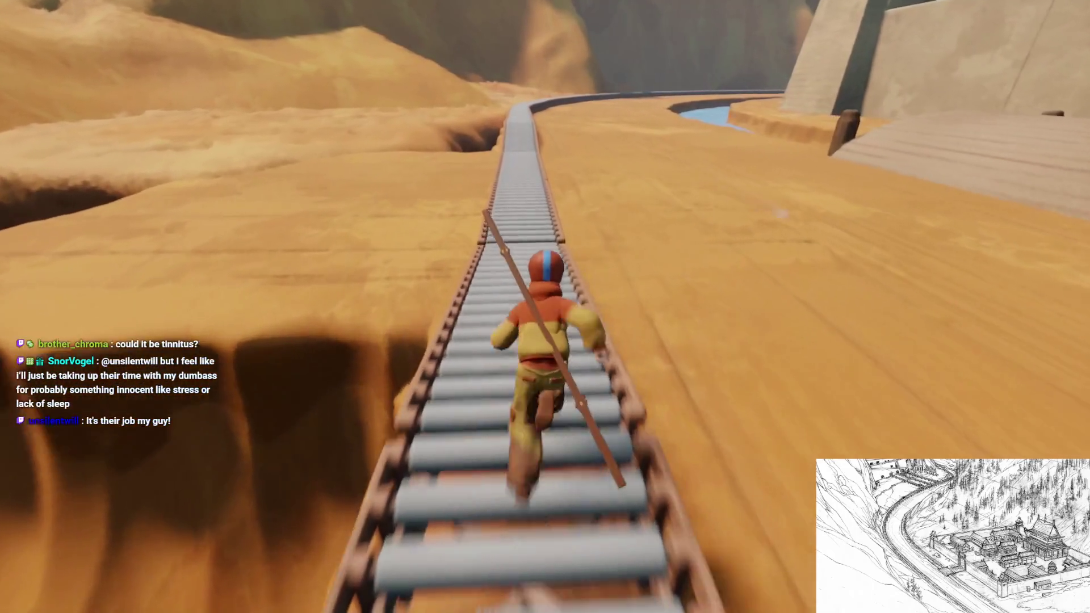
pyautogui.press('space')
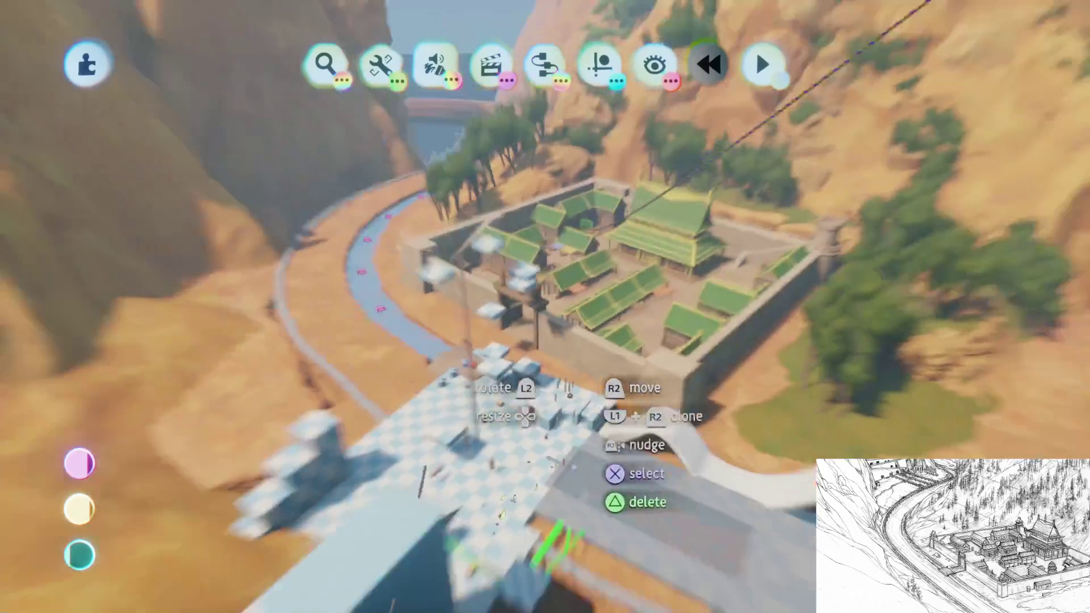
# Start the village play test, pause it, and resume playing
pyautogui.press('space')
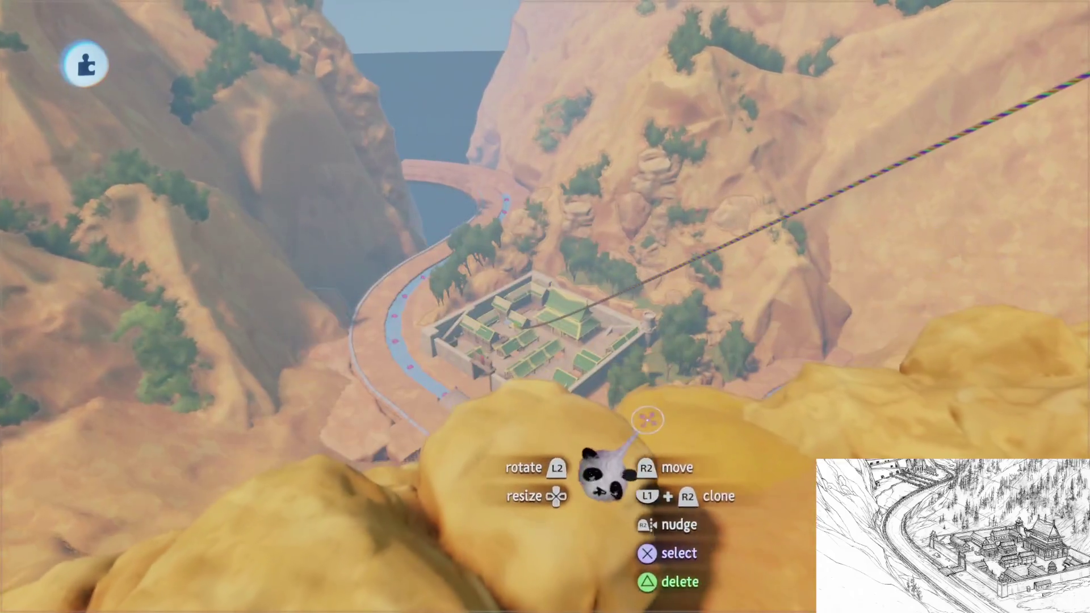
pyautogui.press('Escape')
pyautogui.click(309, 429)
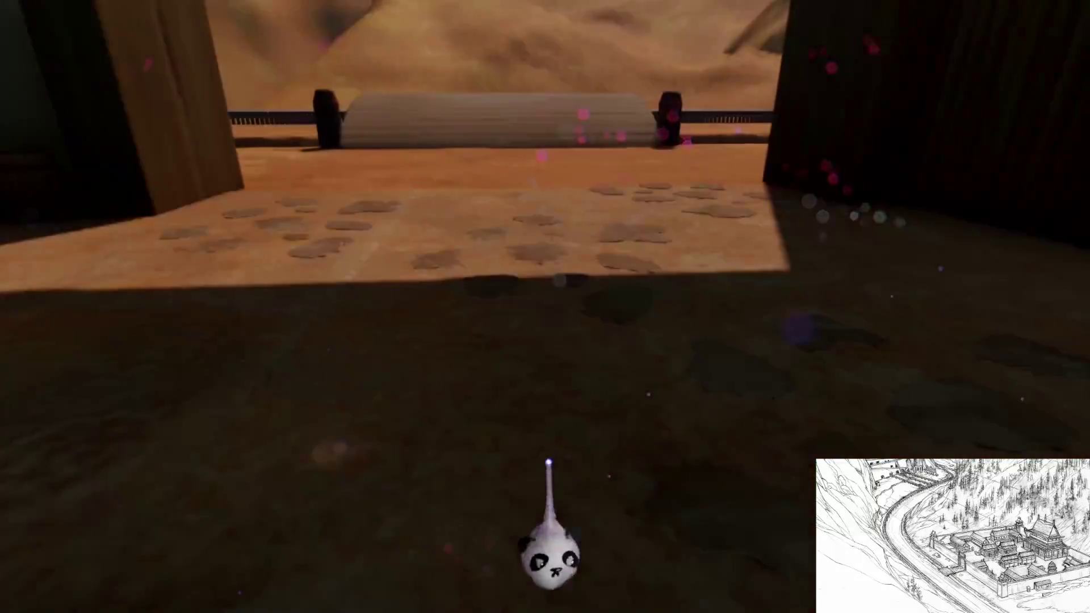